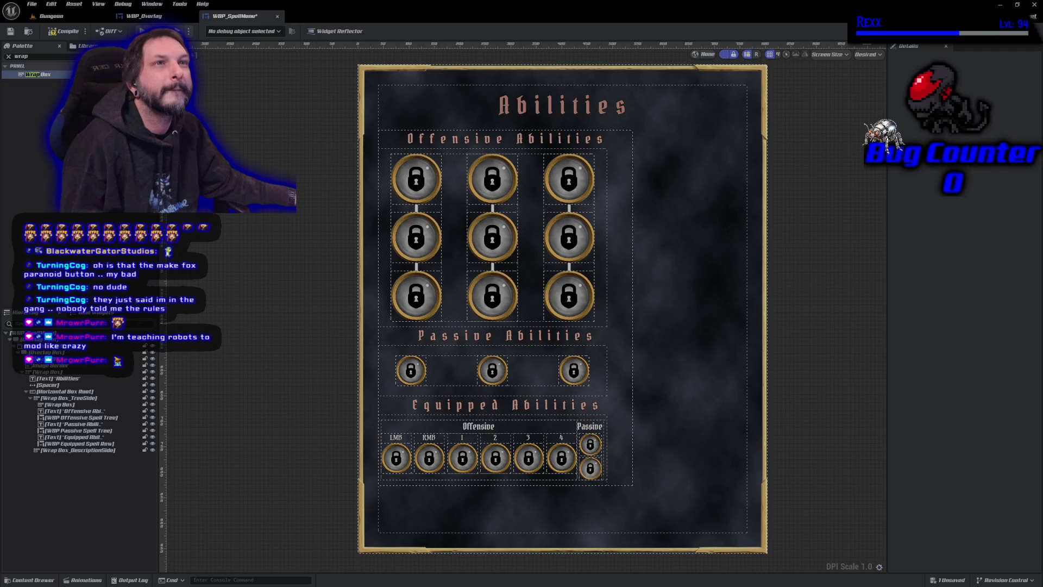
Step: Rename the new wrap box to Wrap Box SpellPoints and save the spell menu widget
{"action": "left_click", "coordinate": [109, 404]}
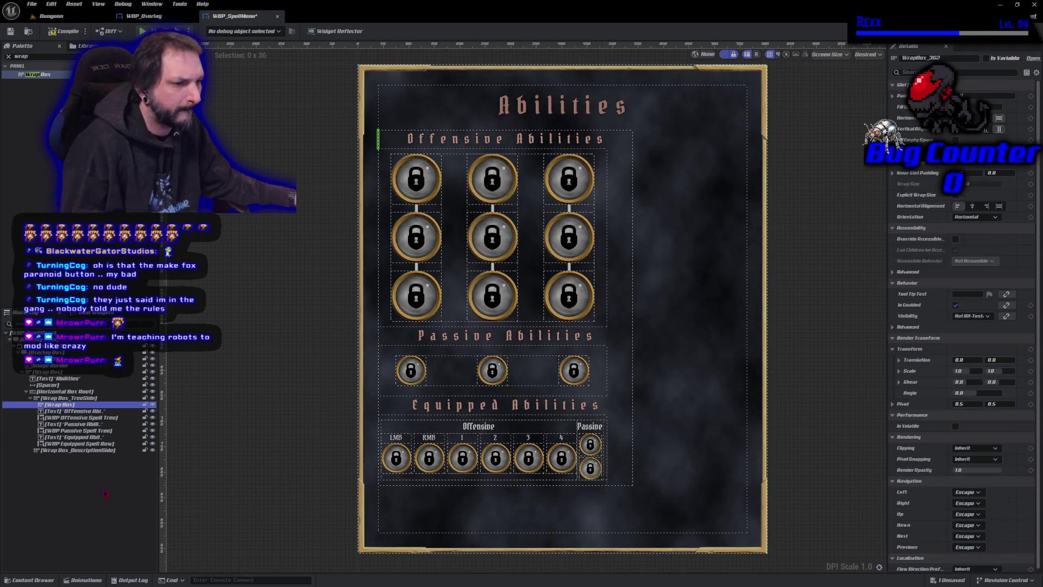
{"action": "key", "text": "F2"}
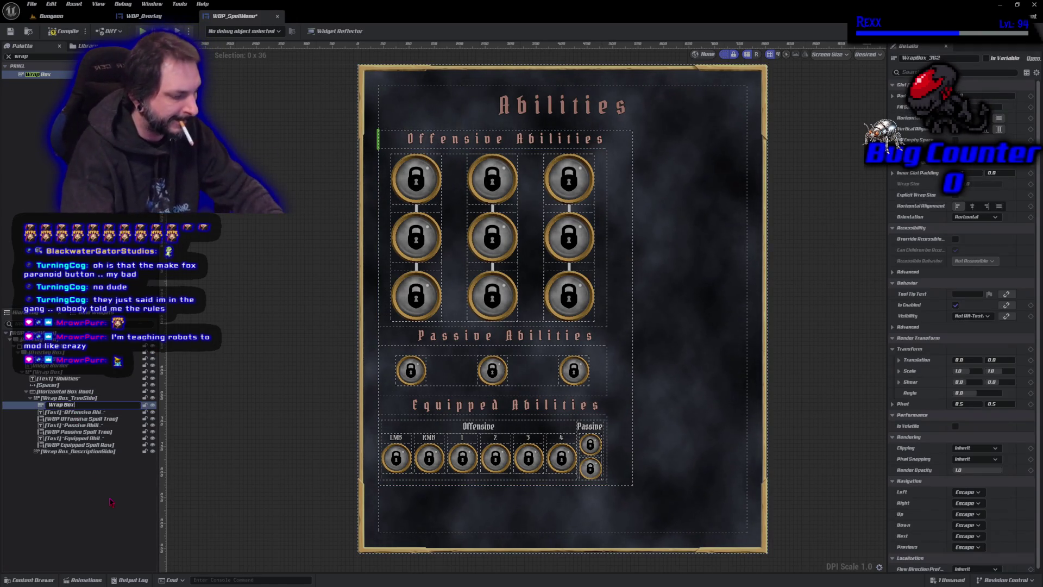
{"action": "type", "text": " Spel"}
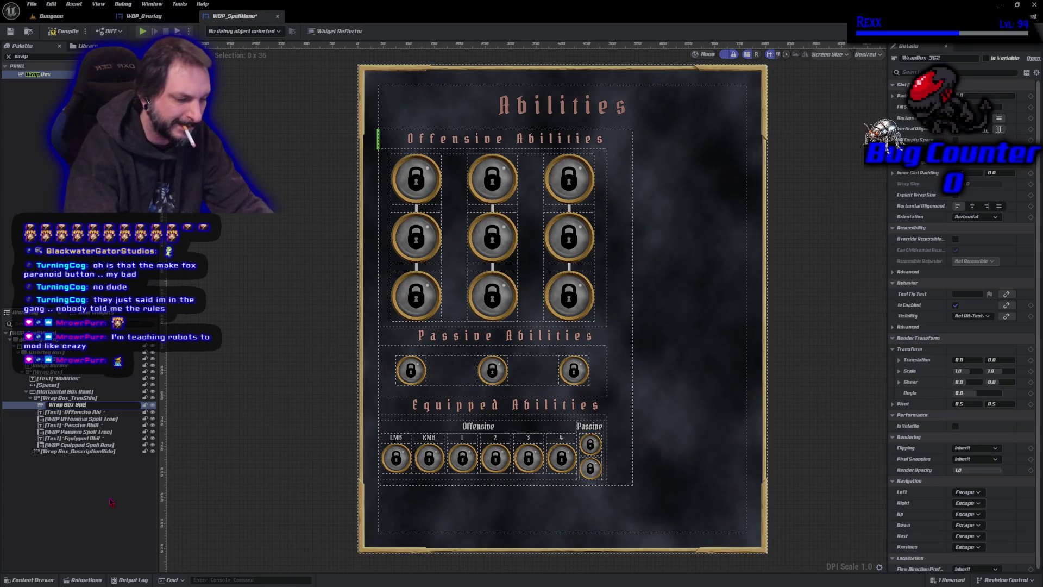
{"action": "type", "text": "lPoints"}
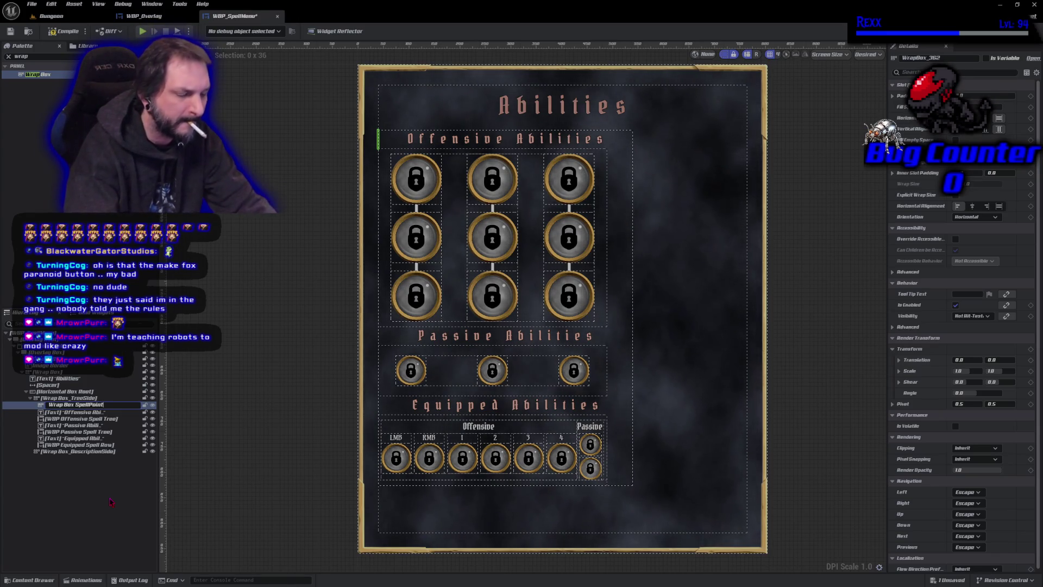
{"action": "key", "text": "Return"}
{"action": "key", "text": "ctrl+s"}
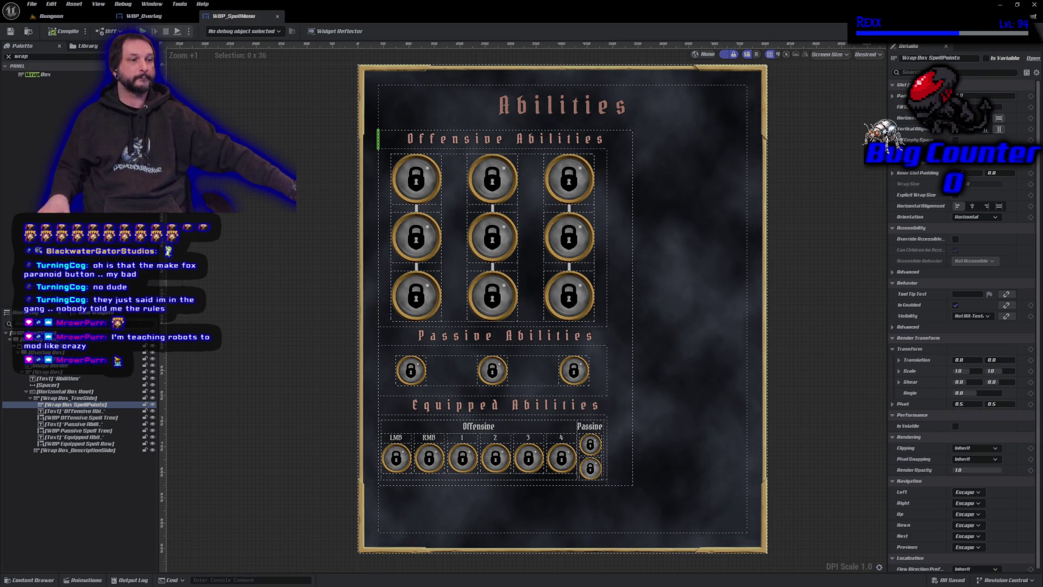
{"action": "double_click", "coordinate": [20, 56]}
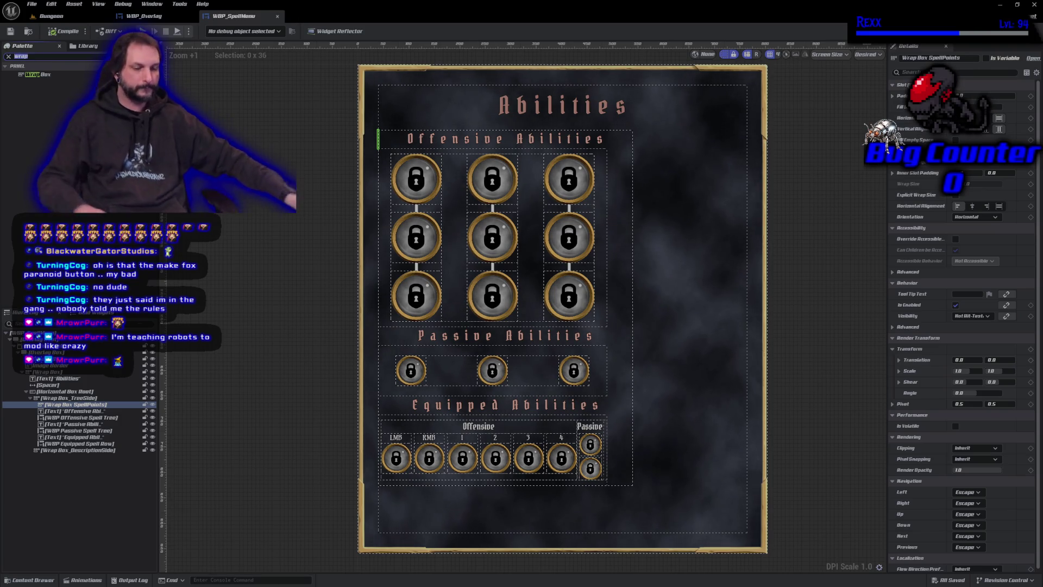
Step: Drop a Text widget into Wrap Box SpellPoints and set its text to 'Spell Points'
{"action": "type", "text": "text"}
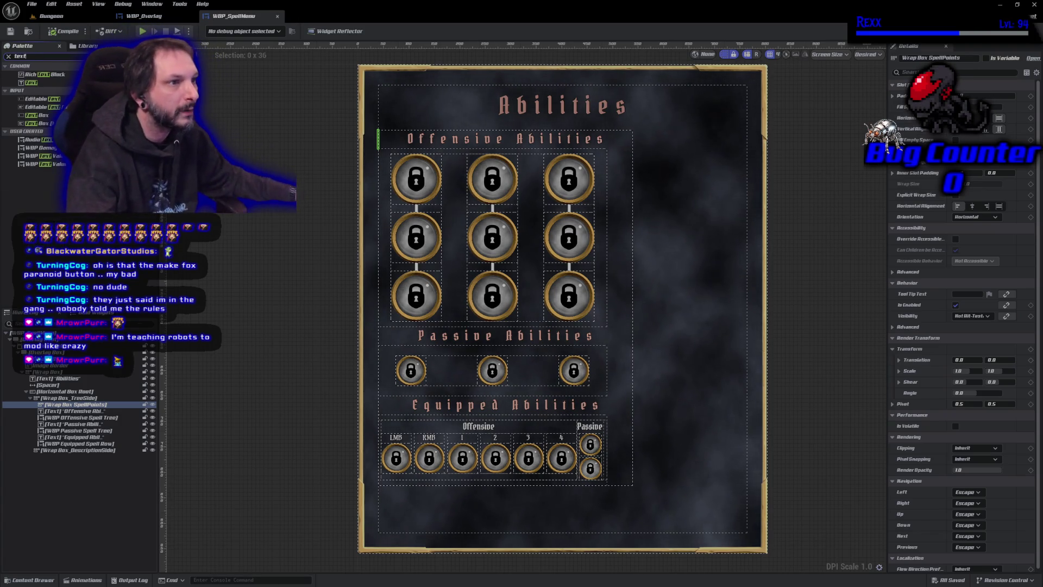
{"action": "mouse_move", "coordinate": [31, 83]}
{"action": "left_mouse_down"}
{"action": "mouse_move", "coordinate": [86, 215]}
{"action": "mouse_move", "coordinate": [79, 406]}
{"action": "left_mouse_up"}
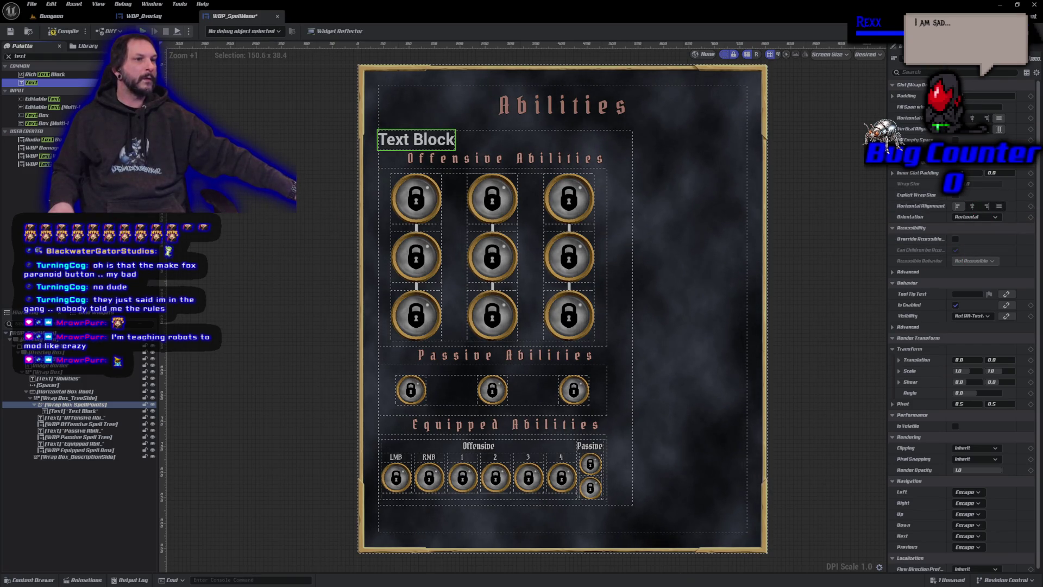
{"action": "left_click", "coordinate": [70, 411]}
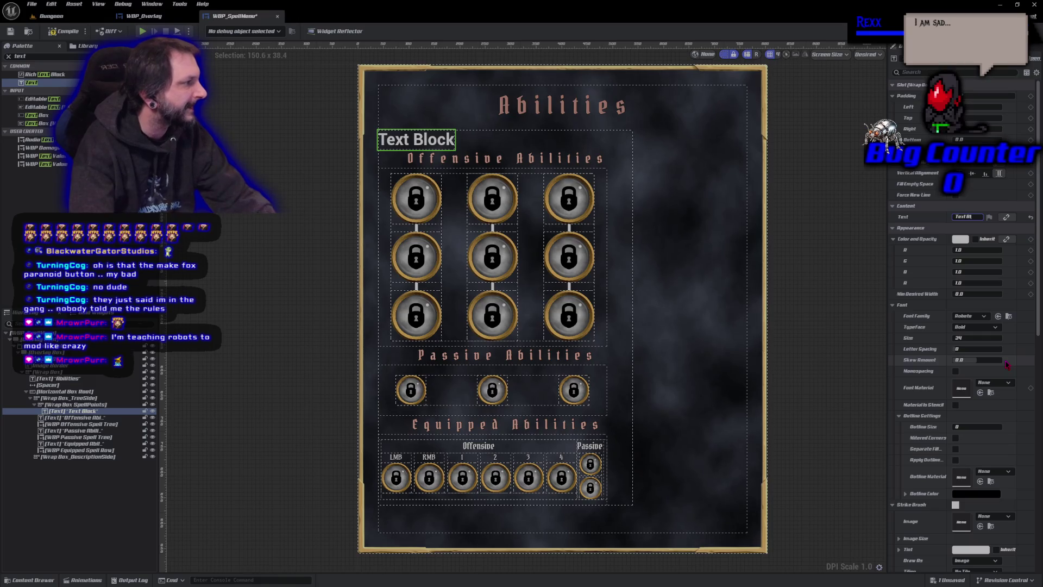
{"action": "type", "text": "S"}
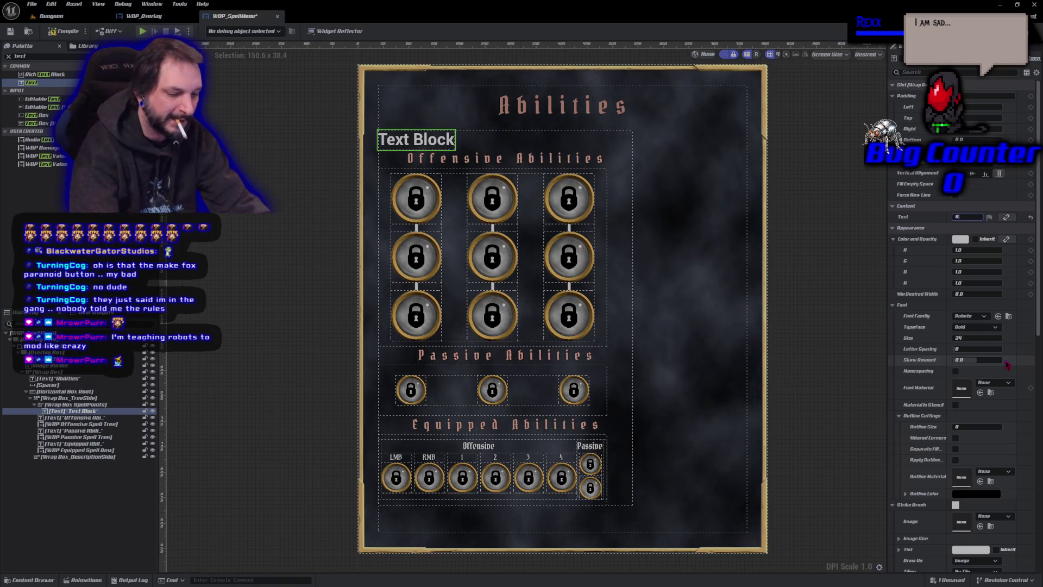
{"action": "type", "text": "pell Points"}
{"action": "key", "text": "Return"}
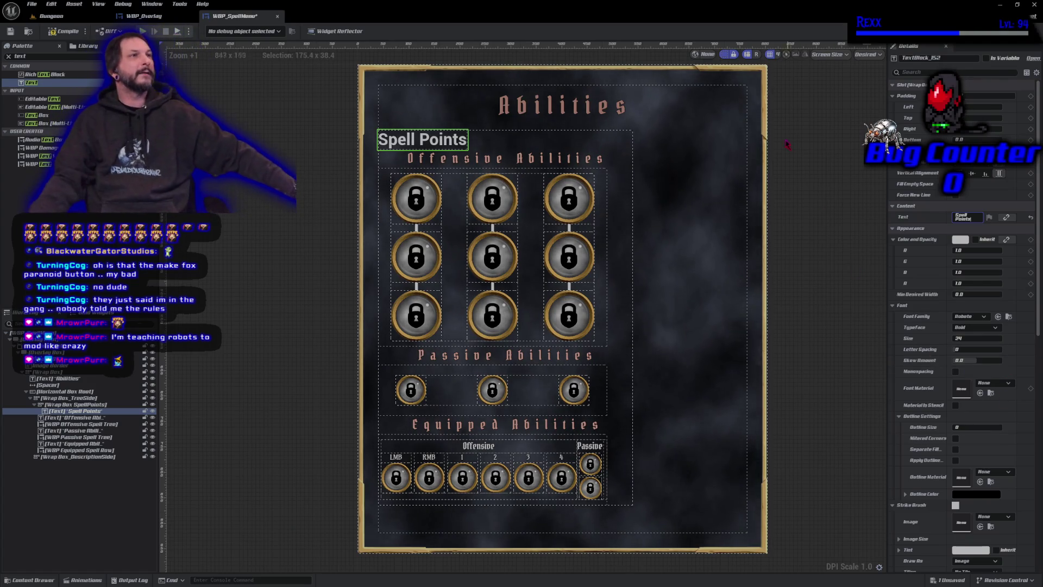
{"action": "left_click", "coordinate": [970, 316]}
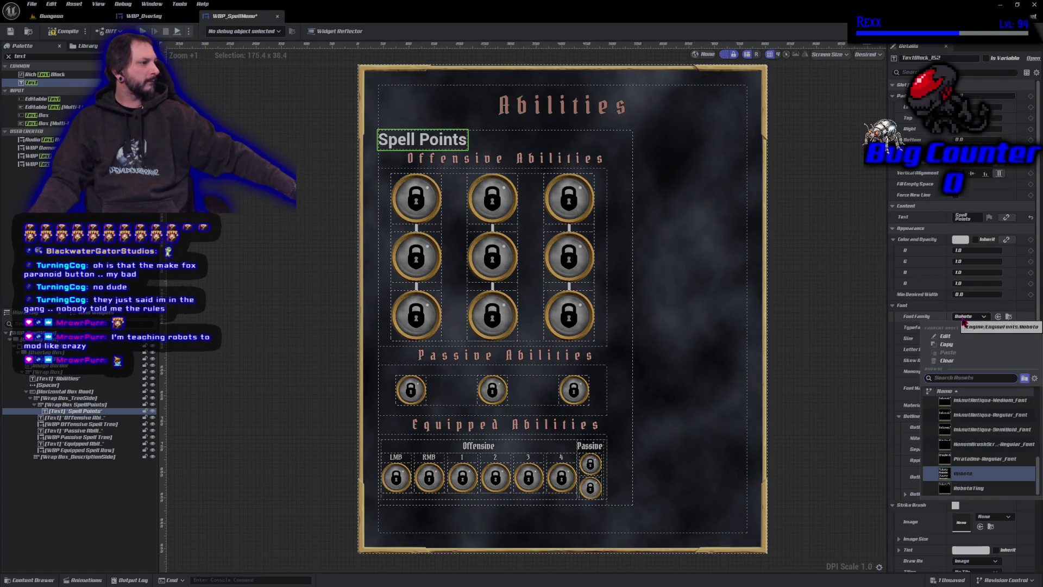
Step: Give the label the PirataOne font at size 20, letter spacing 150 and outline size 1
{"action": "left_click", "coordinate": [985, 458]}
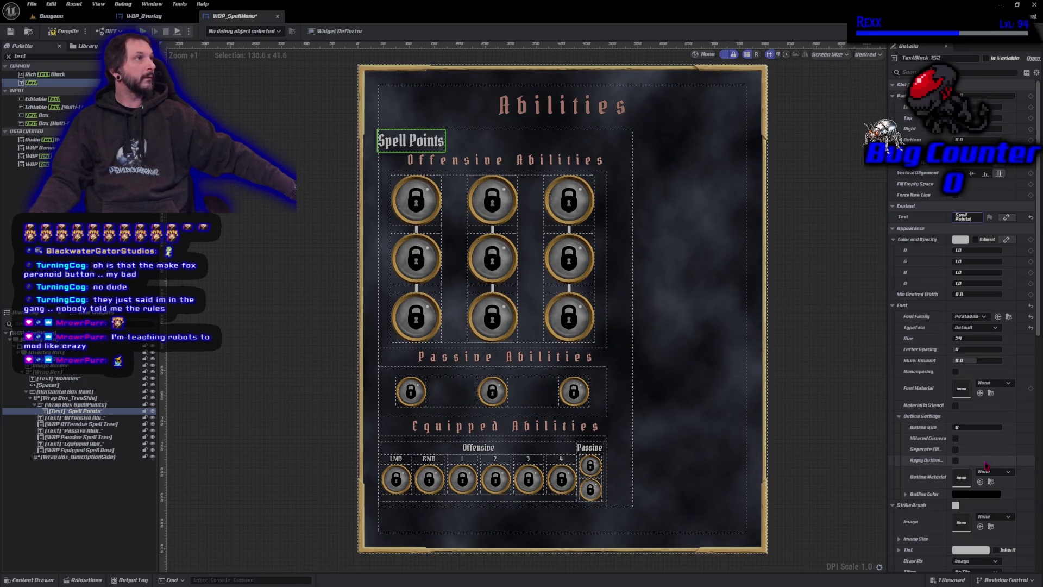
{"action": "left_click", "coordinate": [969, 338]}
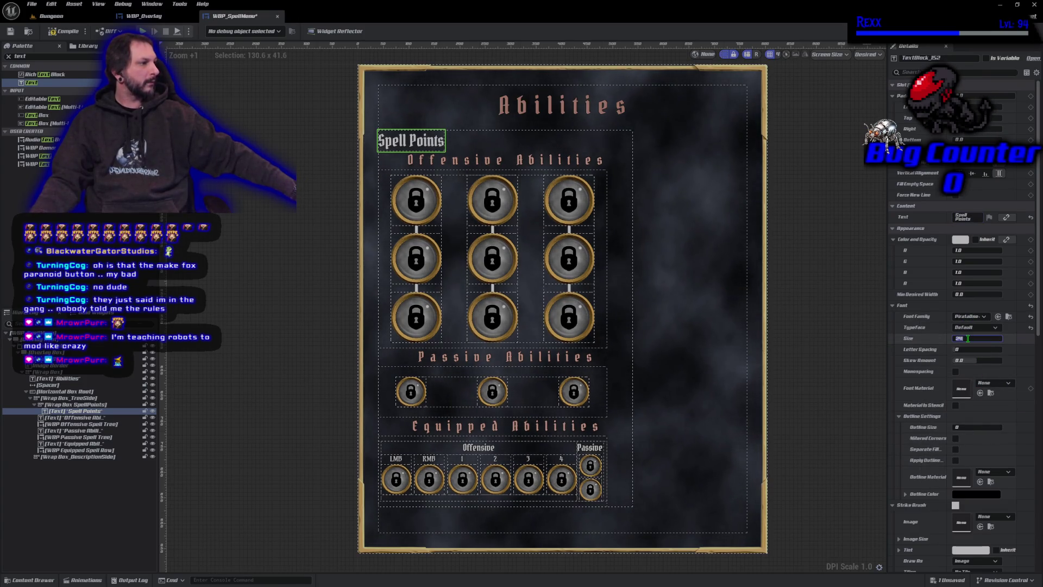
{"action": "type", "text": "28"}
{"action": "key", "text": "Return"}
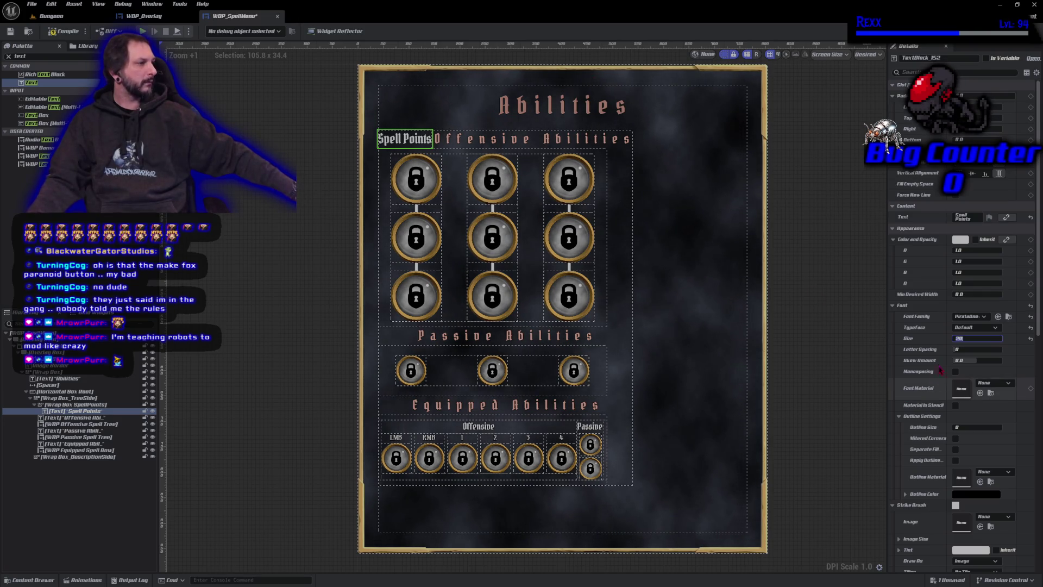
{"action": "key", "text": "Tab"}
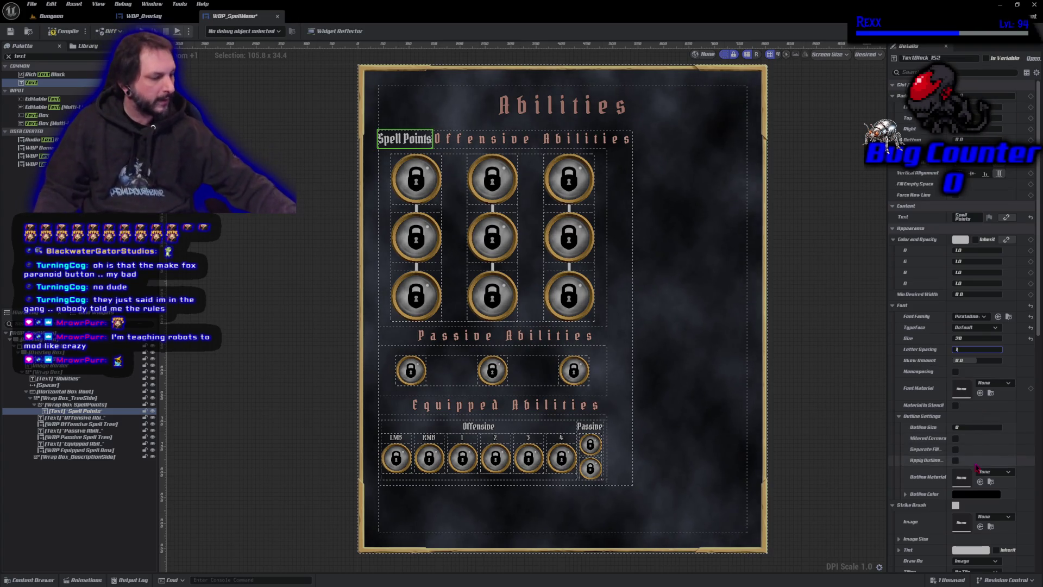
{"action": "type", "text": "150"}
{"action": "key", "text": "Return"}
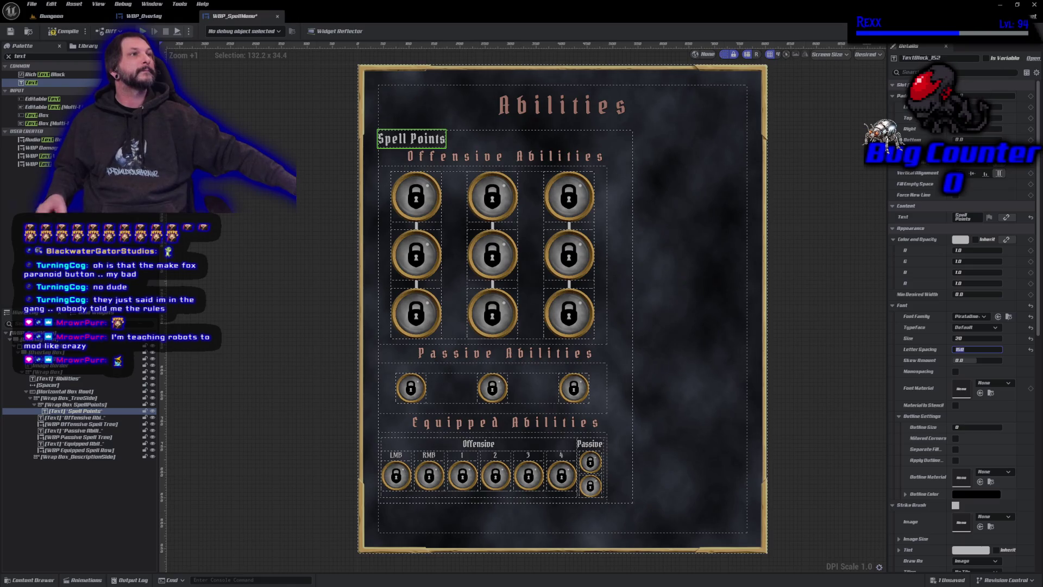
{"action": "left_click", "coordinate": [958, 427]}
{"action": "type", "text": "1"}
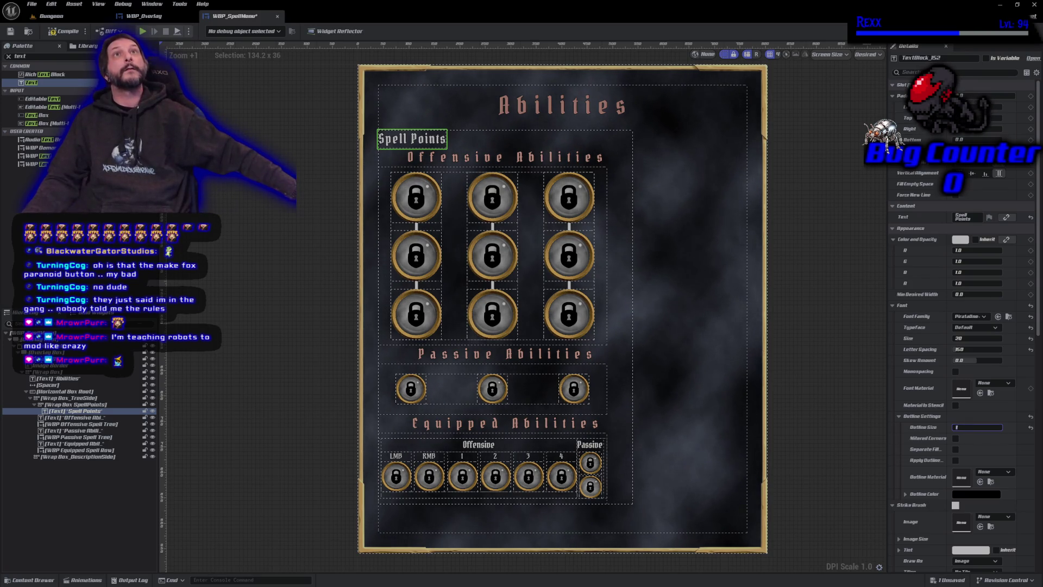
{"action": "left_click", "coordinate": [45, 56]}
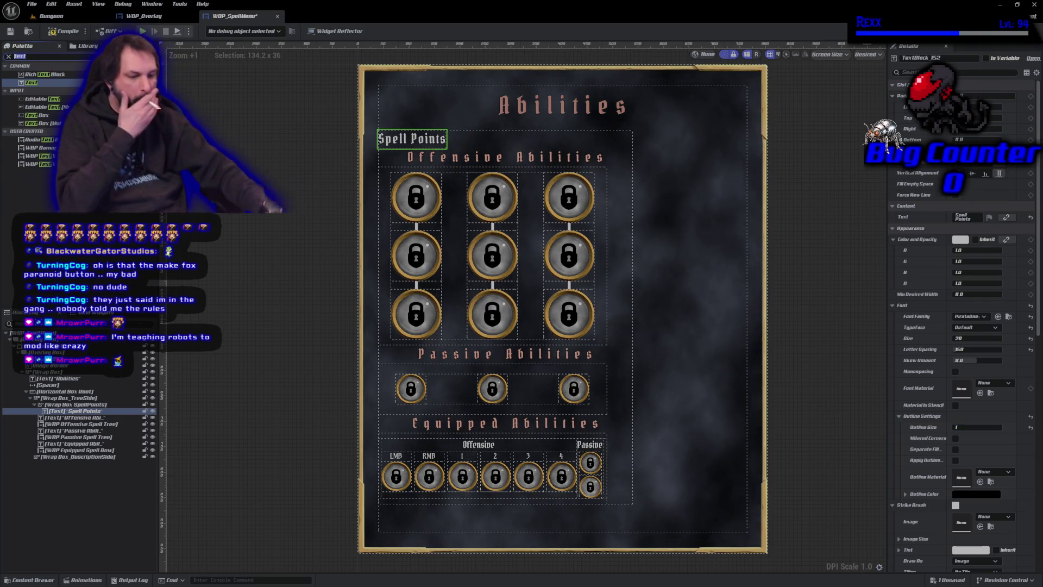
{"action": "type", "text": "value"}
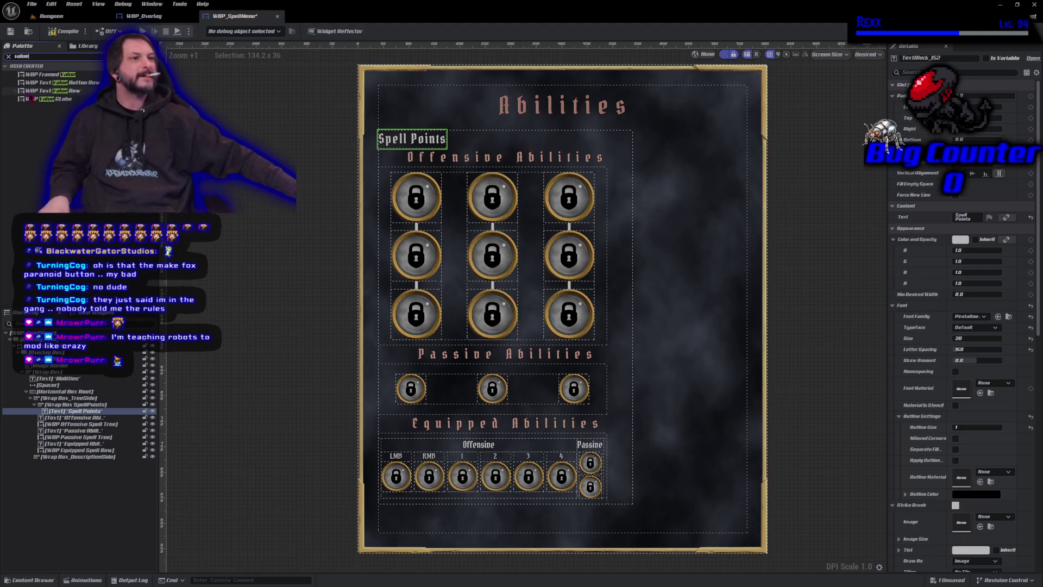
Step: Add WBP Framed Value and WBP Wide Button after the label in Wrap Box SpellPoints
{"action": "left_click", "coordinate": [49, 74]}
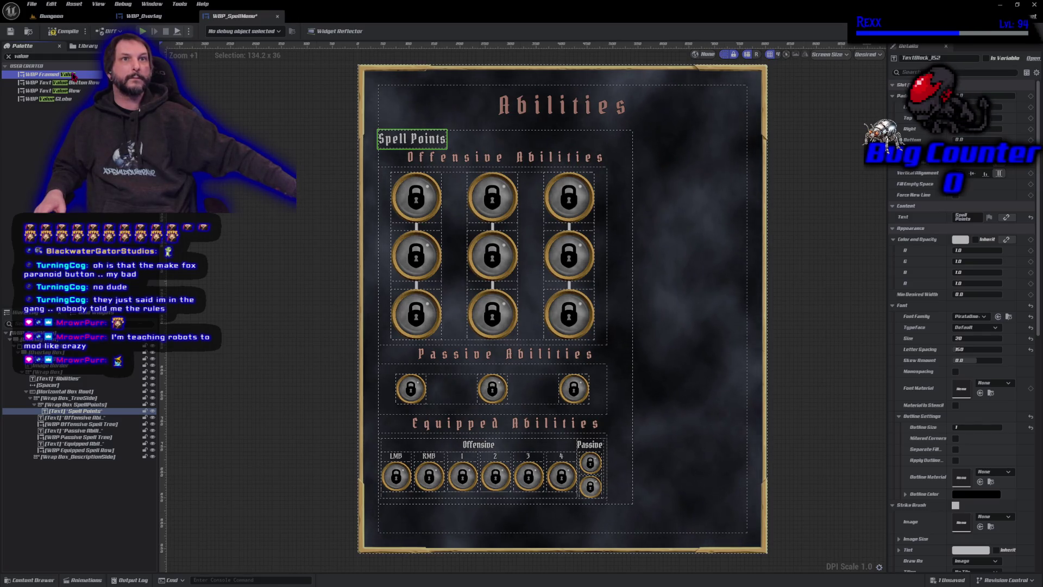
{"action": "left_click_drag", "start_coordinate": [74, 75], "coordinate": [78, 419]}
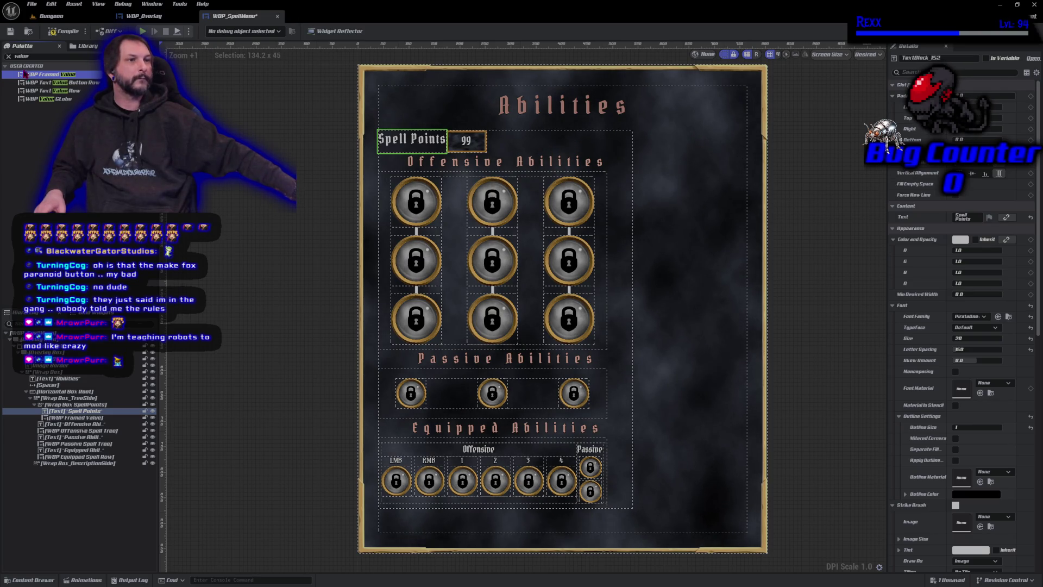
{"action": "double_click", "coordinate": [44, 56]}
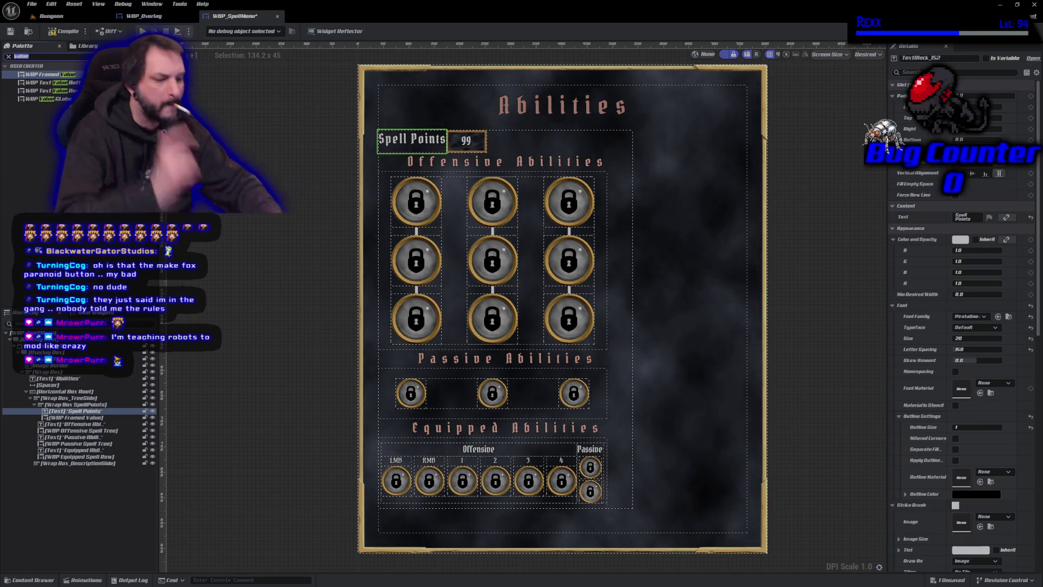
{"action": "type", "text": "wide"}
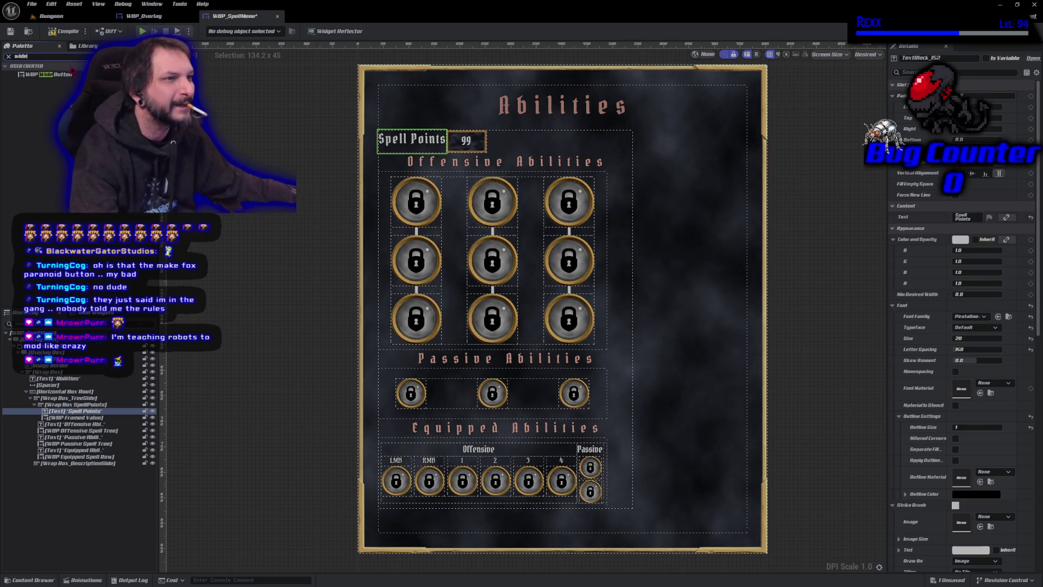
{"action": "left_click", "coordinate": [58, 76]}
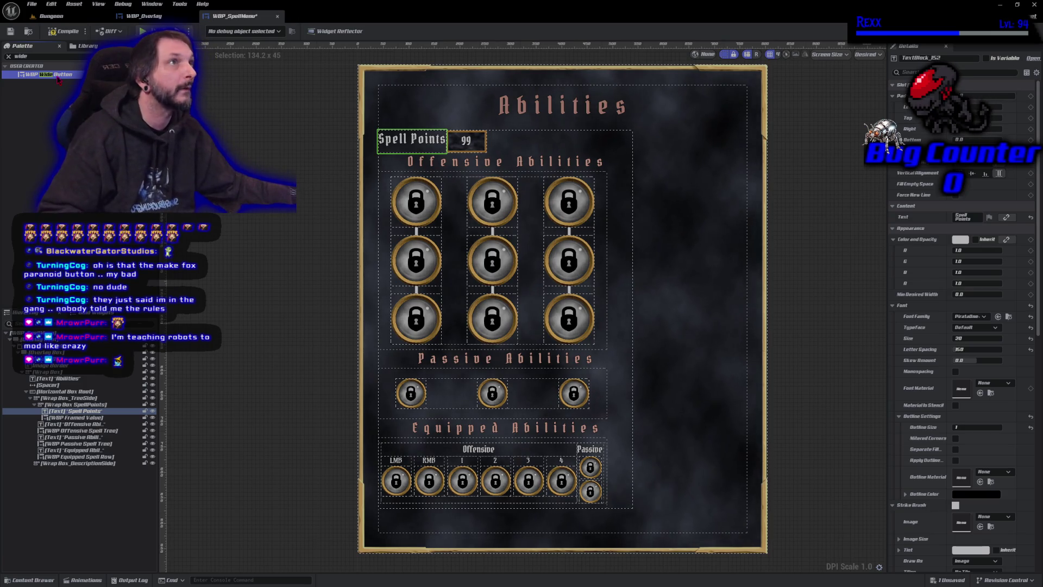
{"action": "mouse_move", "coordinate": [58, 79]}
{"action": "left_mouse_down"}
{"action": "mouse_move", "coordinate": [141, 210]}
{"action": "mouse_move", "coordinate": [97, 402]}
{"action": "mouse_move", "coordinate": [82, 424]}
{"action": "left_mouse_up"}
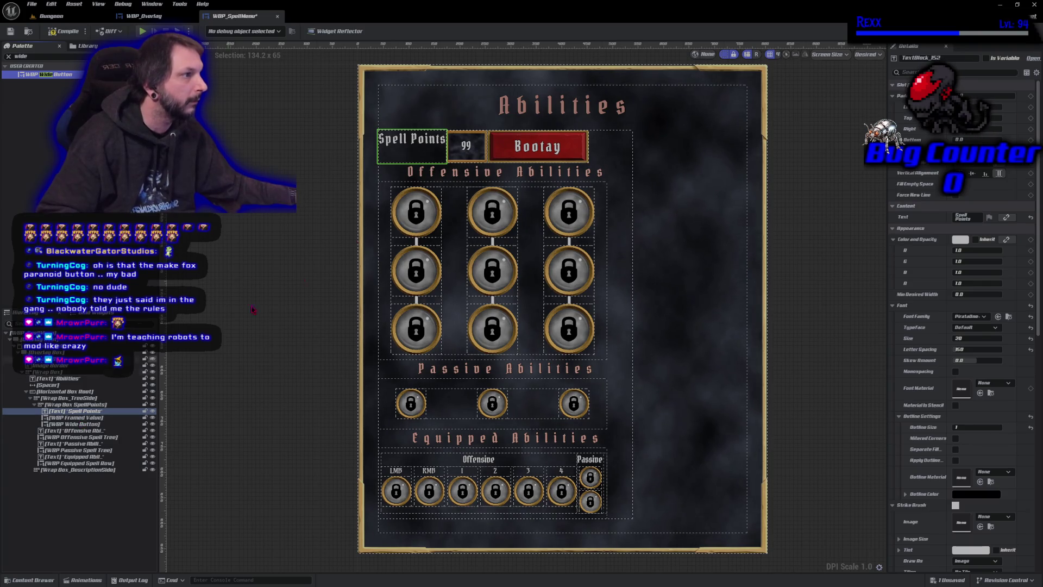
{"action": "scroll", "coordinate": [537, 189], "scroll_direction": "up", "scroll_amount": 4}
Step: Compile the spell menu widget and select Wrap Box SpellPoints in the Hierarchy
{"action": "left_click_drag", "start_coordinate": [473, 152], "coordinate": [622, 230]}
{"action": "scroll", "coordinate": [623, 229], "scroll_direction": "down", "scroll_amount": 4}
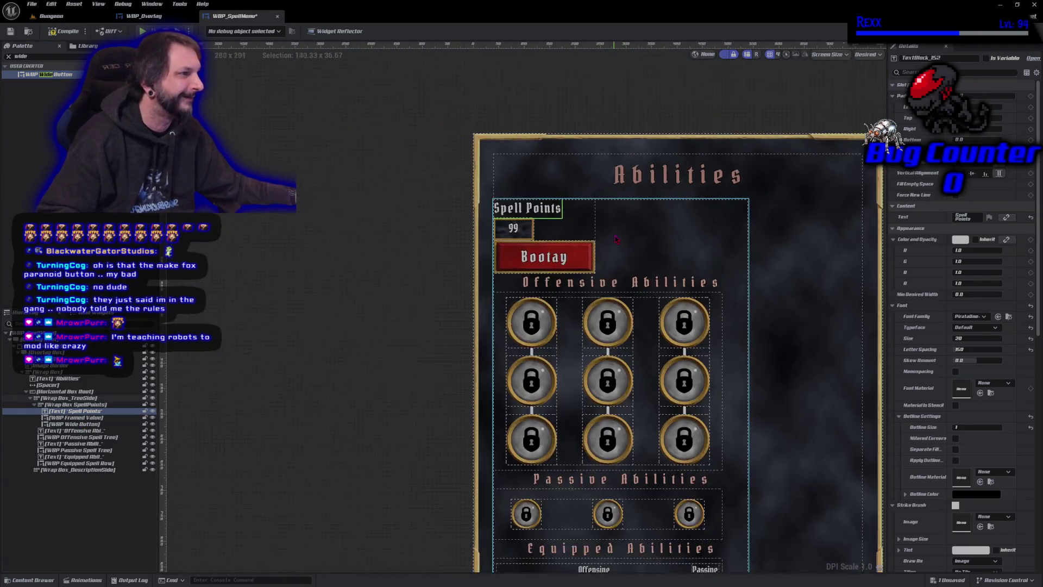
{"action": "scroll", "coordinate": [500, 263], "scroll_direction": "up", "scroll_amount": 2}
{"action": "mouse_move", "coordinate": [562, 295]}
{"action": "left_mouse_down"}
{"action": "mouse_move", "coordinate": [273, 321]}
{"action": "mouse_move", "coordinate": [243, 295]}
{"action": "left_mouse_up"}
{"action": "left_click", "coordinate": [50, 33]}
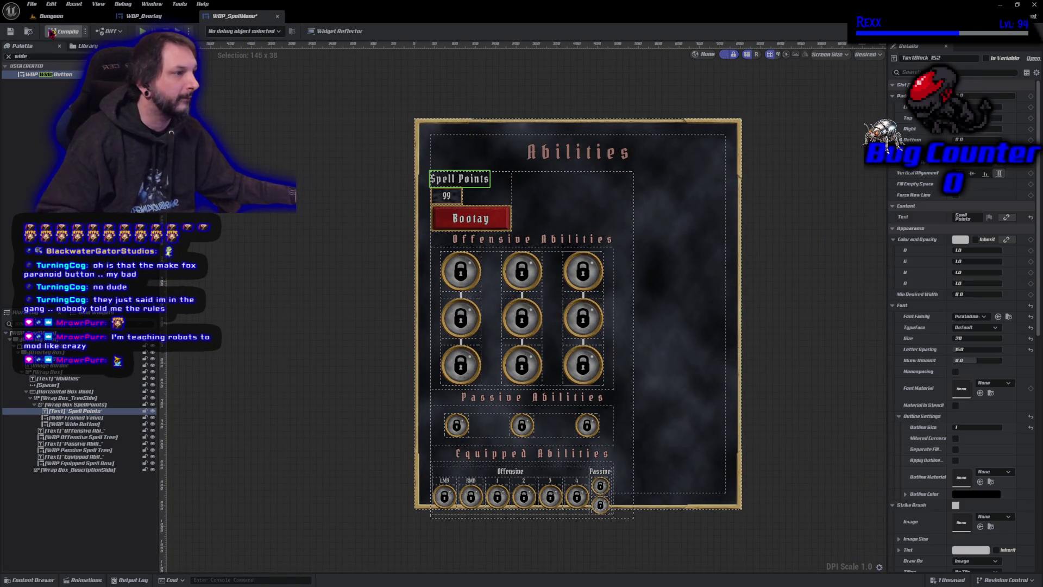
{"action": "scroll", "coordinate": [450, 206], "scroll_direction": "up", "scroll_amount": 4}
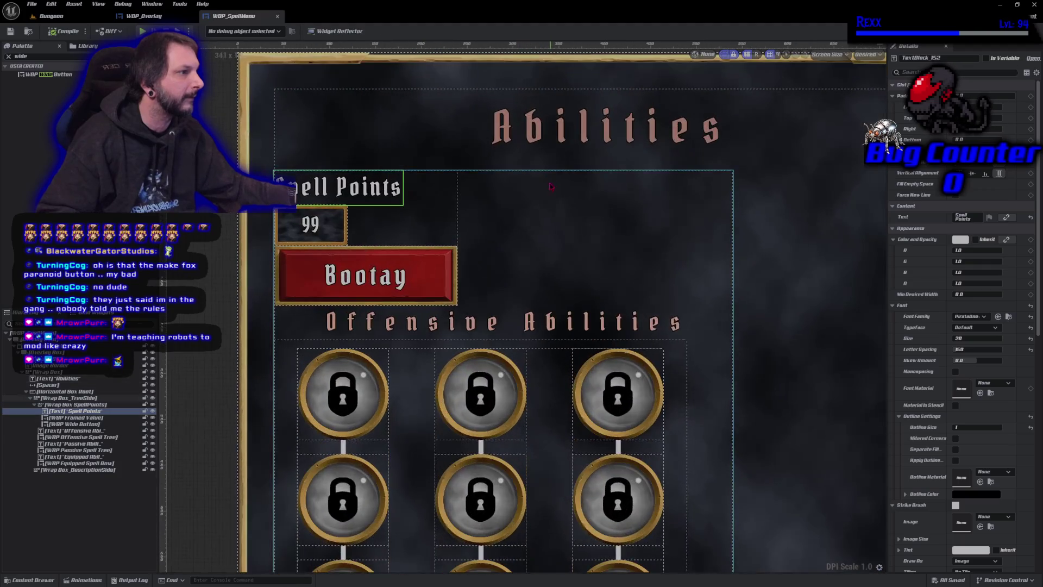
{"action": "scroll", "coordinate": [489, 212], "scroll_direction": "up", "scroll_amount": 1}
{"action": "scroll", "coordinate": [514, 218], "scroll_direction": "down", "scroll_amount": 3}
{"action": "scroll", "coordinate": [514, 218], "scroll_direction": "down", "scroll_amount": 3}
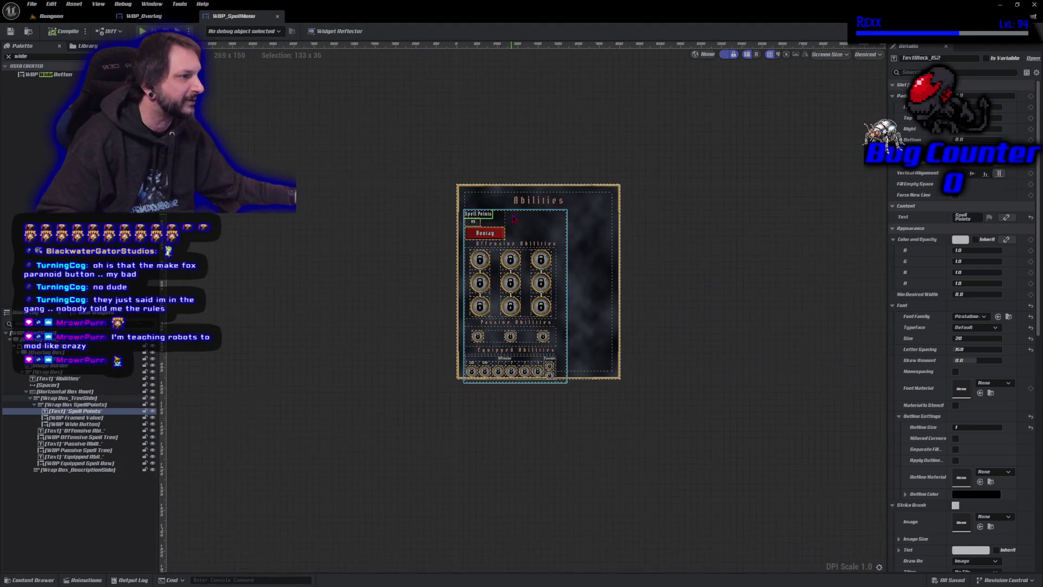
{"action": "scroll", "coordinate": [484, 206], "scroll_direction": "up", "scroll_amount": 5}
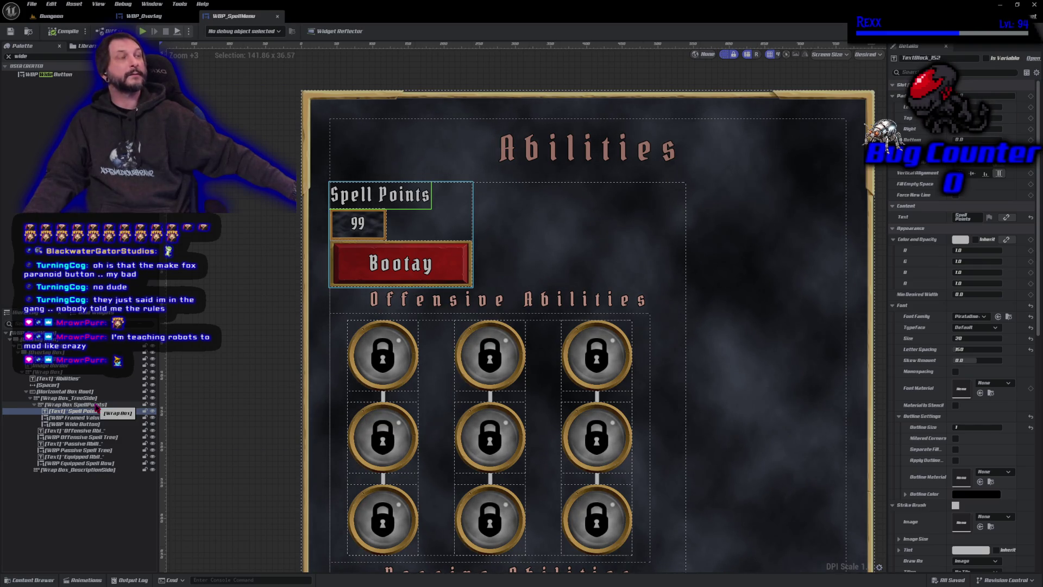
{"action": "left_click", "coordinate": [97, 405]}
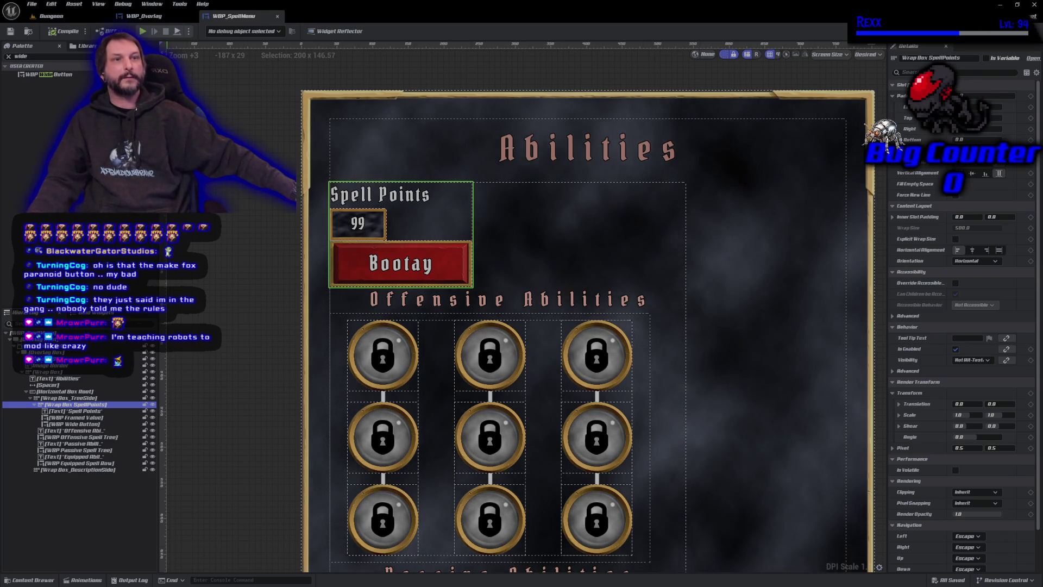
Step: Replace Wrap Box SpellPoints with a Horizontal Box so label, value and button share one row
{"action": "right_click", "coordinate": [77, 406]}
{"action": "mouse_move", "coordinate": [123, 496]}
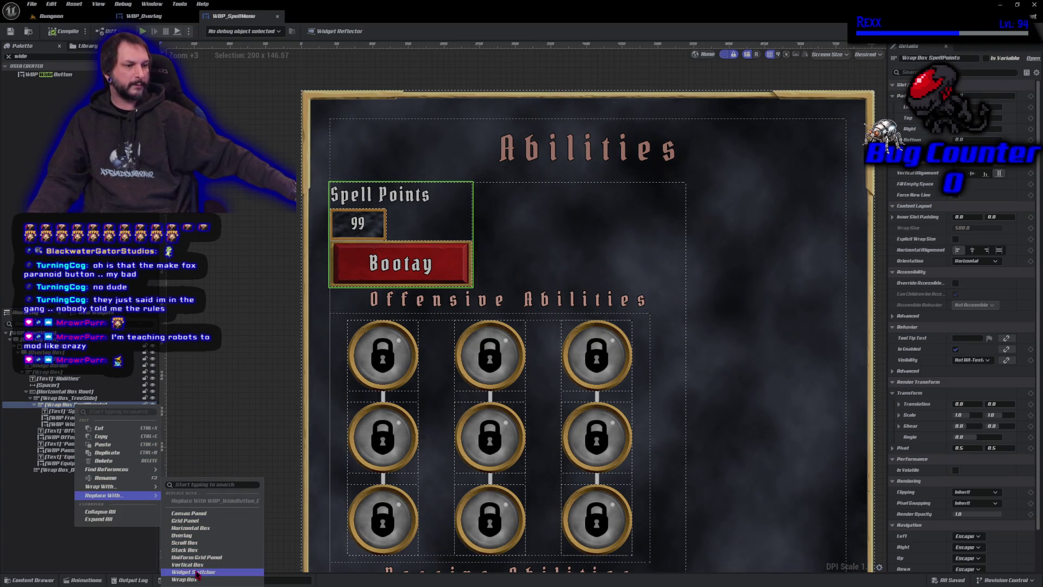
{"action": "left_click", "coordinate": [192, 528]}
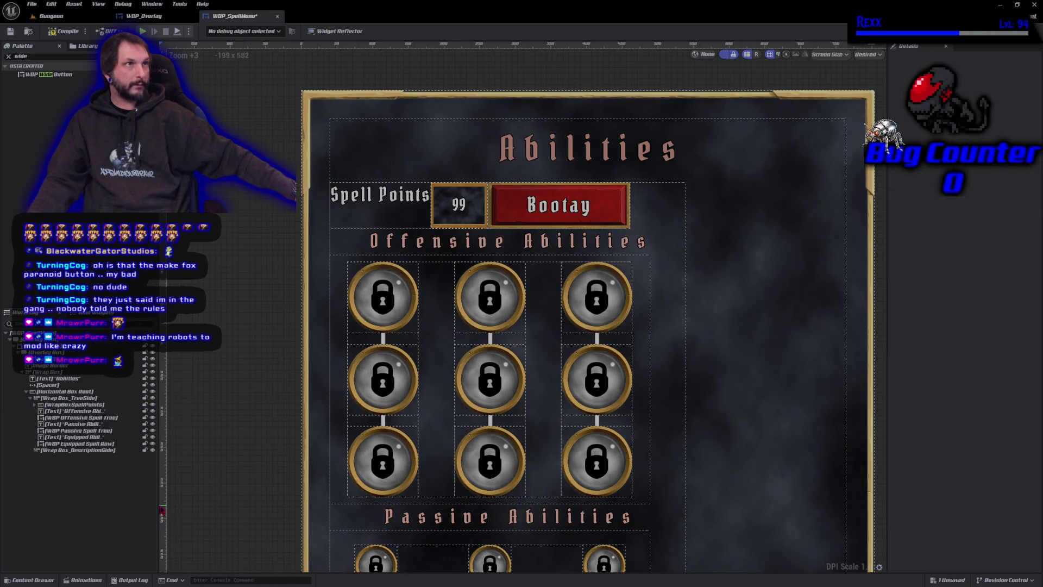
{"action": "left_click", "coordinate": [39, 406]}
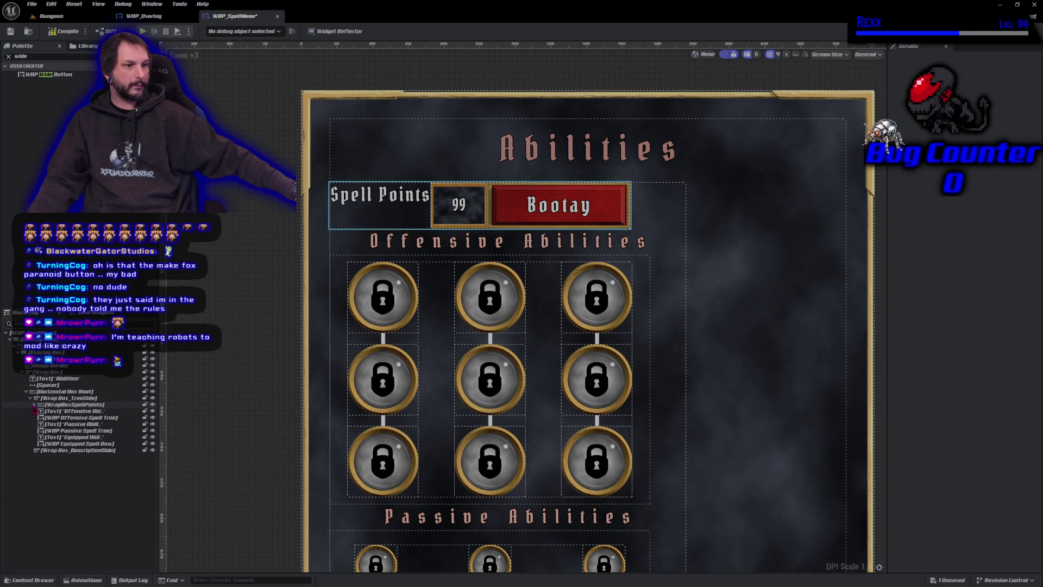
{"action": "left_click", "coordinate": [34, 406]}
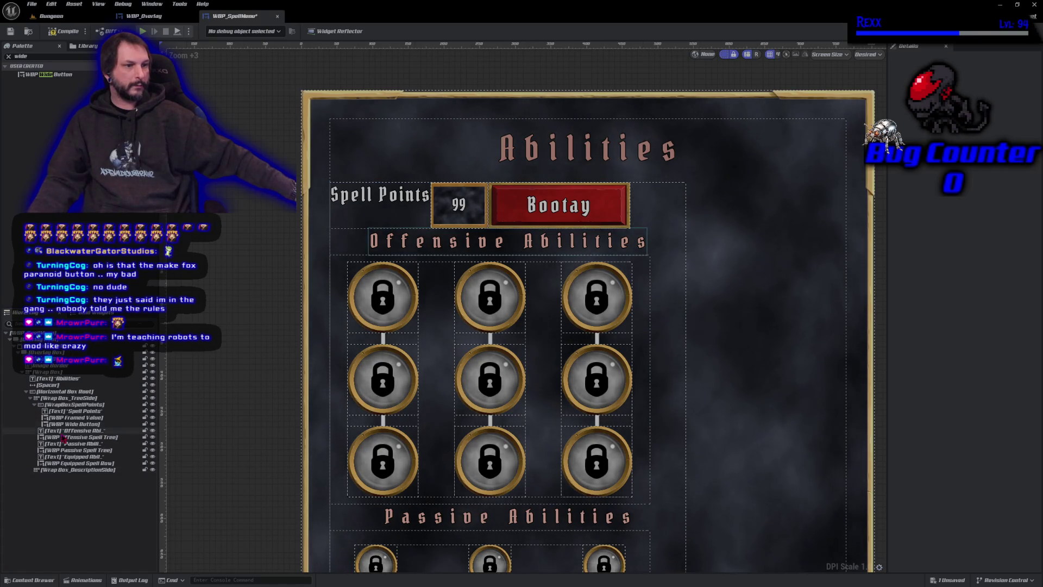
{"action": "left_click", "coordinate": [62, 406]}
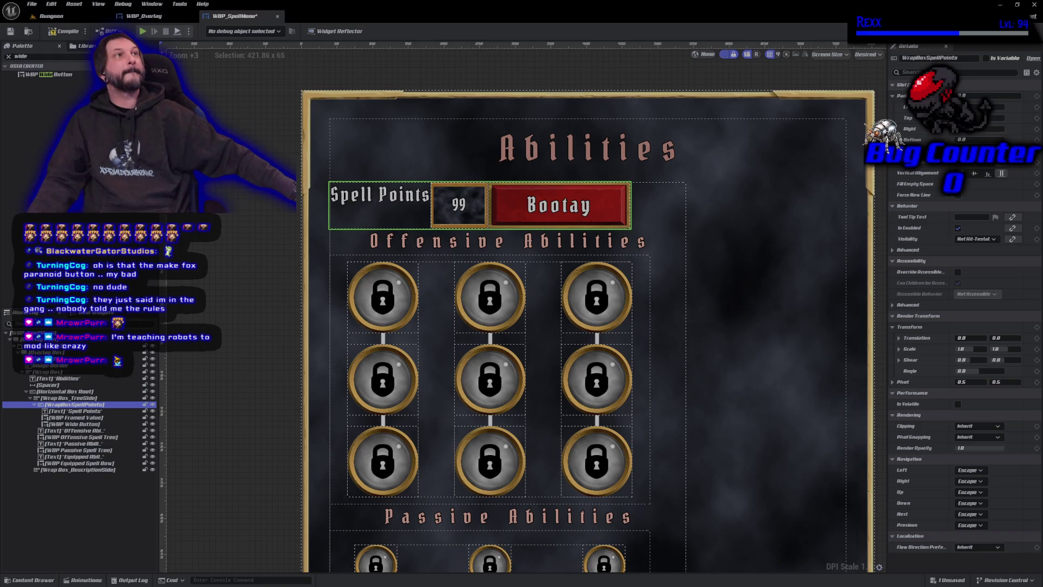
{"action": "scroll", "coordinate": [450, 184], "scroll_direction": "up", "scroll_amount": 4}
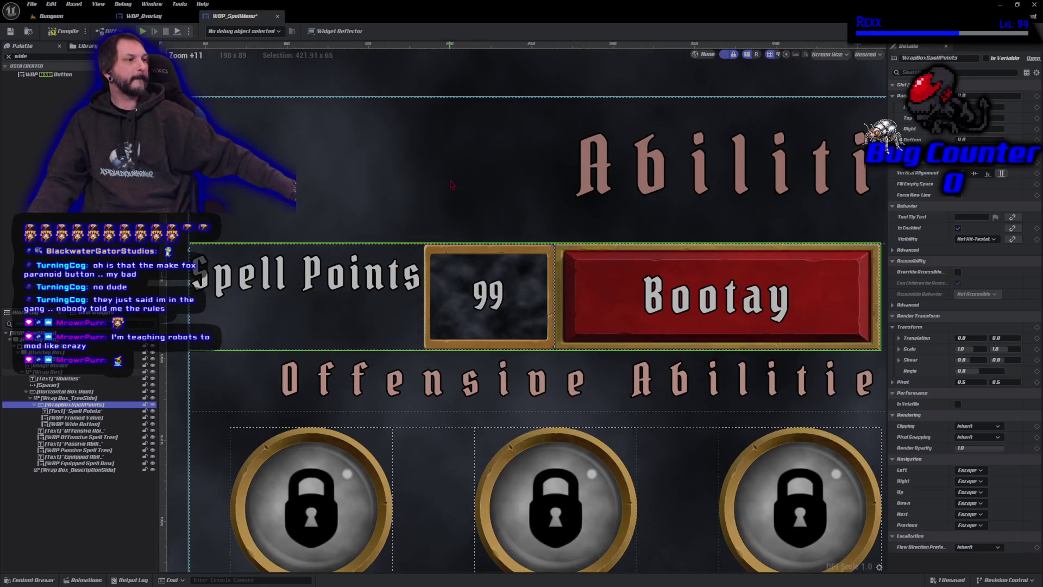
{"action": "scroll", "coordinate": [450, 184], "scroll_direction": "up", "scroll_amount": 2}
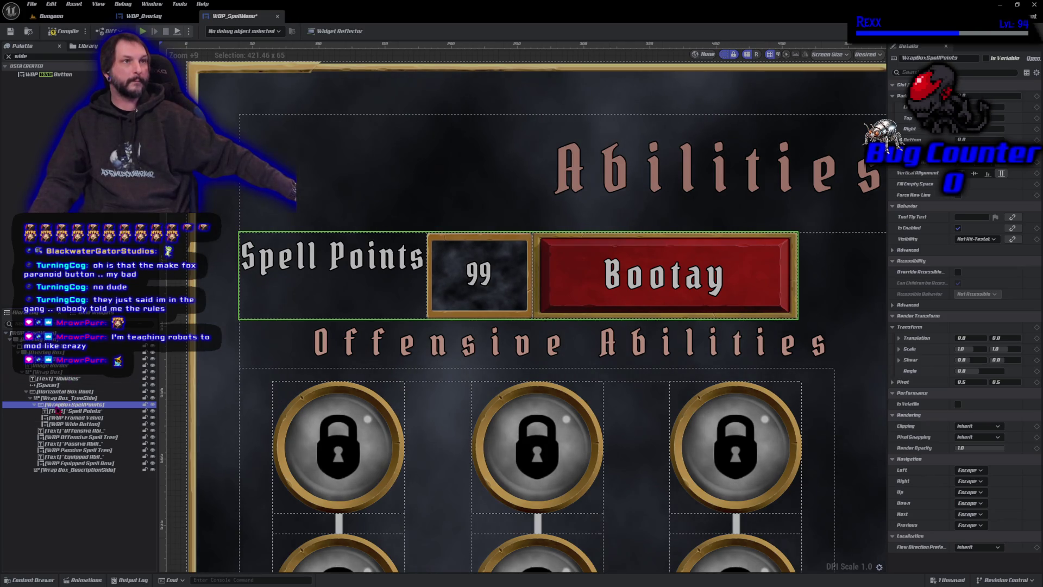
{"action": "left_click", "coordinate": [66, 405]}
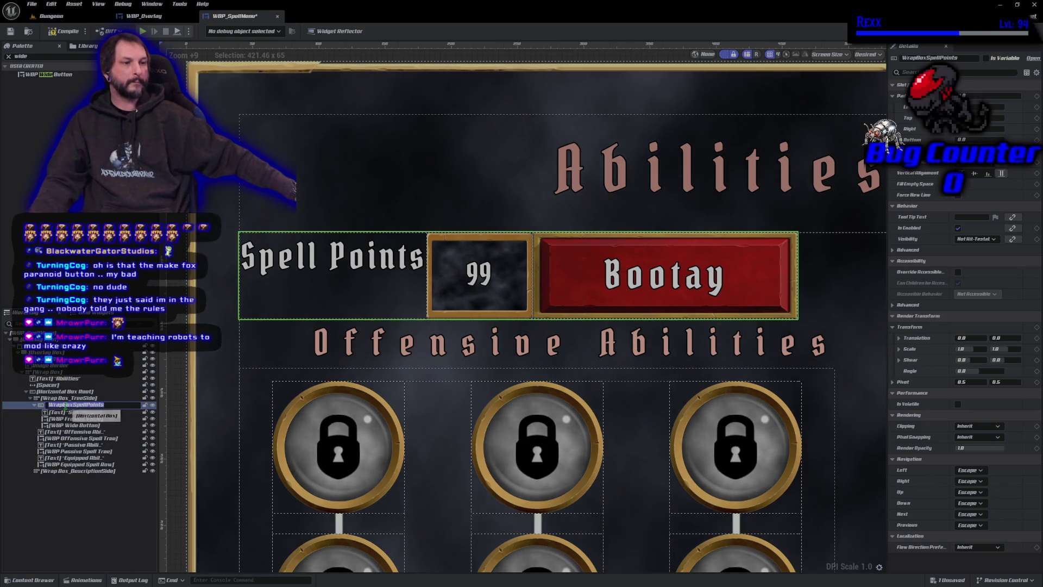
Step: Rename the row container to BoxSpellPoints and save the widget
{"action": "key", "text": "Return"}
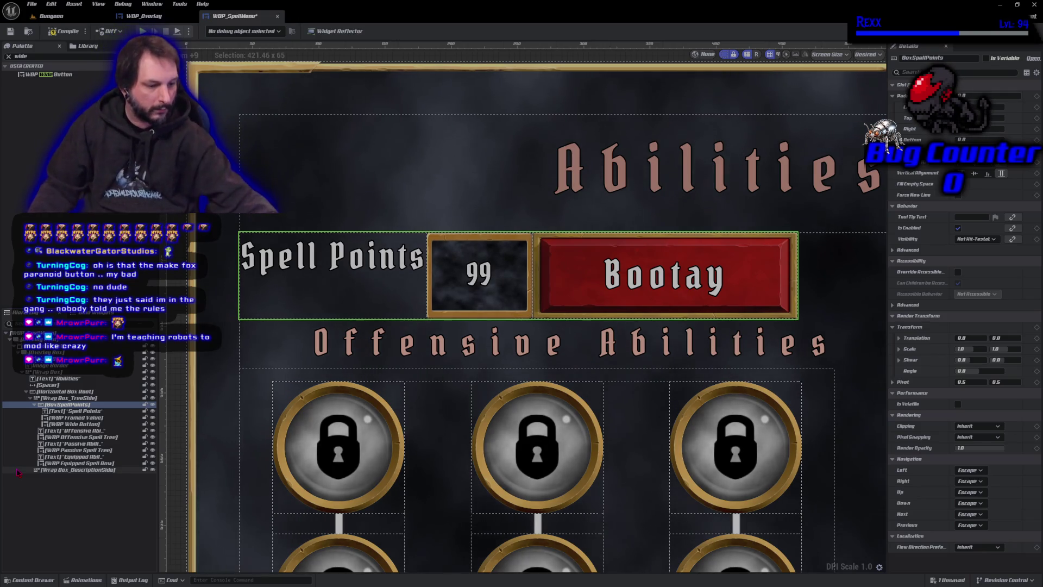
{"action": "key", "text": "ctrl+s"}
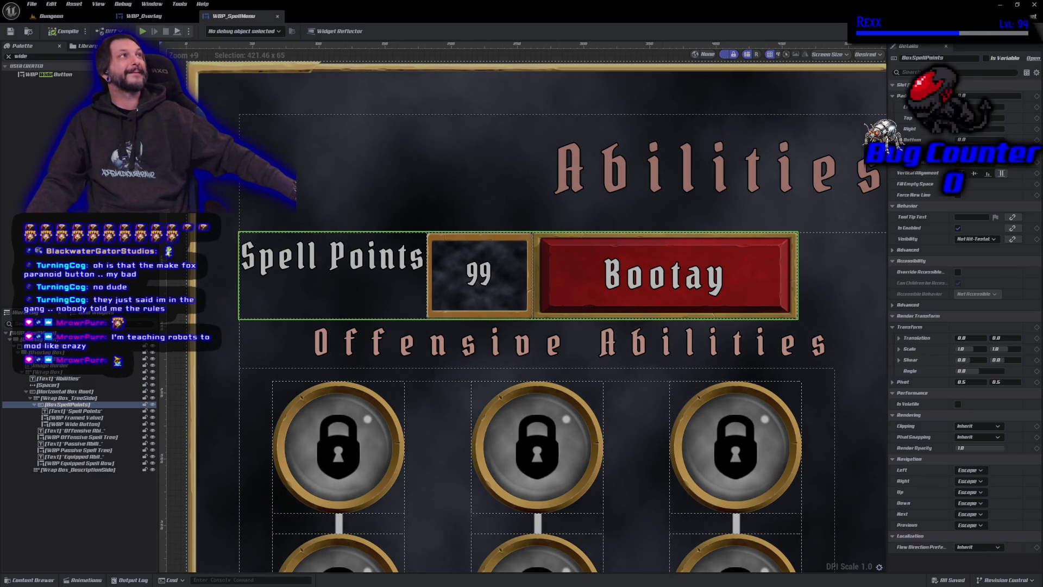
{"action": "left_click", "coordinate": [342, 259]}
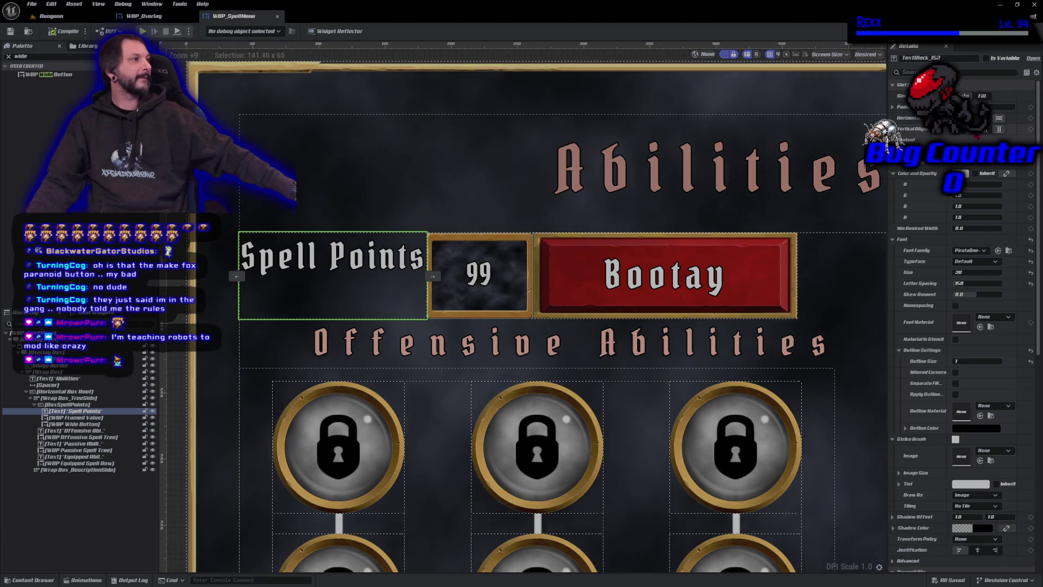
Step: Center the Spell Points label vertically and center the BoxSpellPoints row across the menu
{"action": "left_click", "coordinate": [999, 129]}
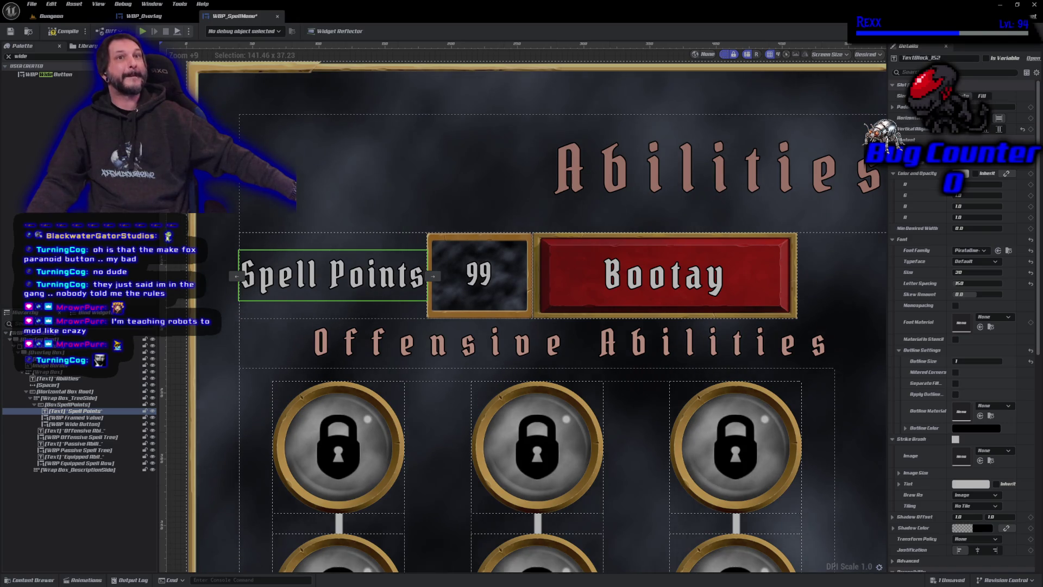
{"action": "left_click", "coordinate": [80, 405]}
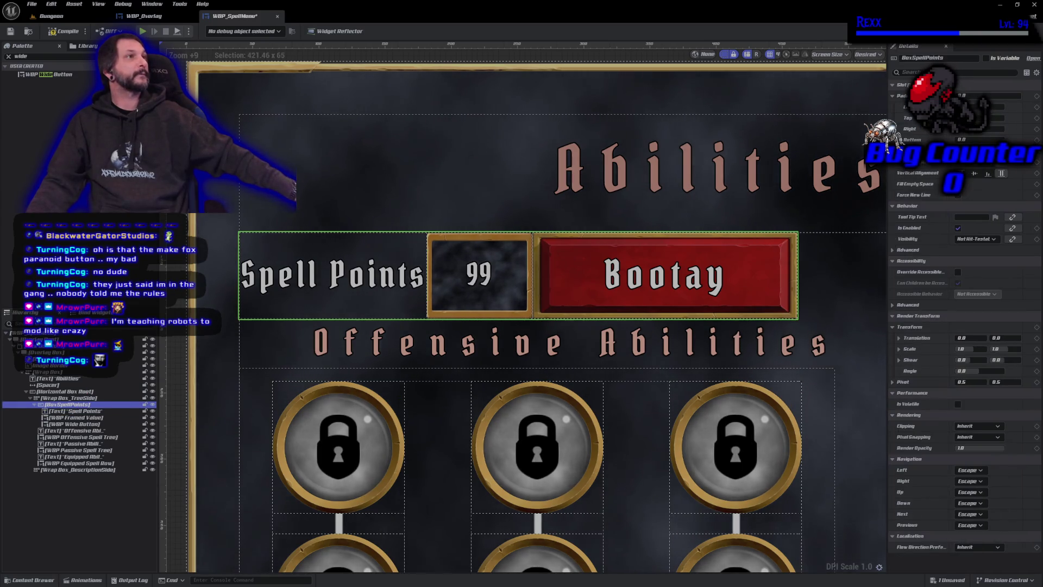
{"action": "left_click", "coordinate": [975, 173]}
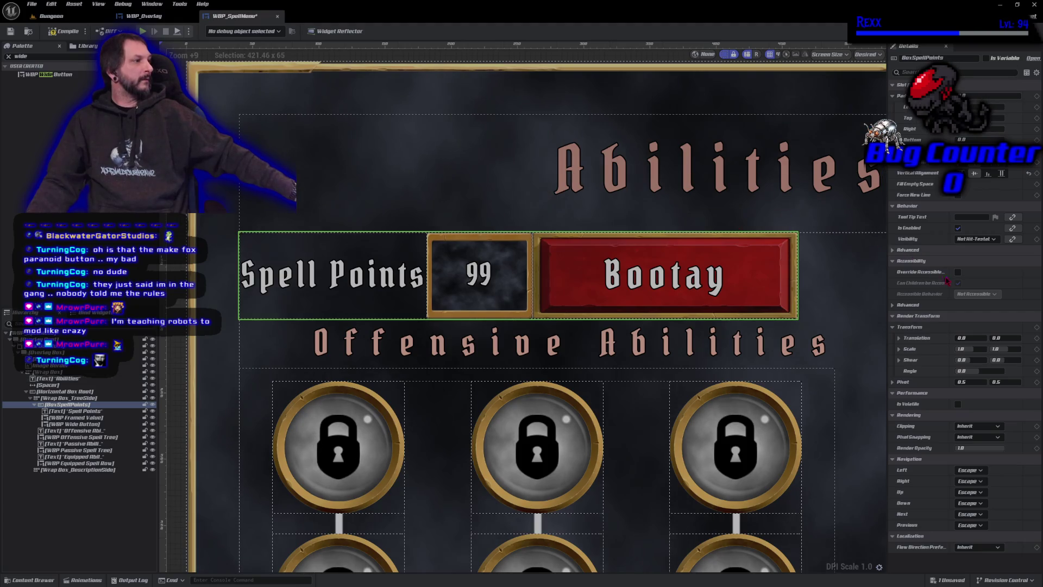
{"action": "scroll", "coordinate": [337, 198], "scroll_direction": "down", "scroll_amount": 3}
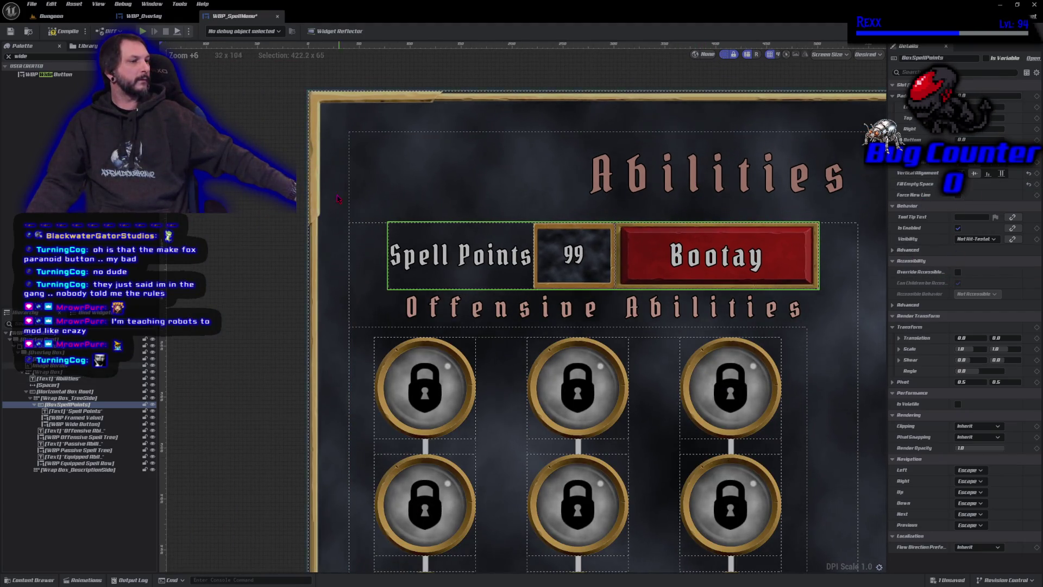
{"action": "left_click_drag", "start_coordinate": [337, 198], "coordinate": [267, 201]}
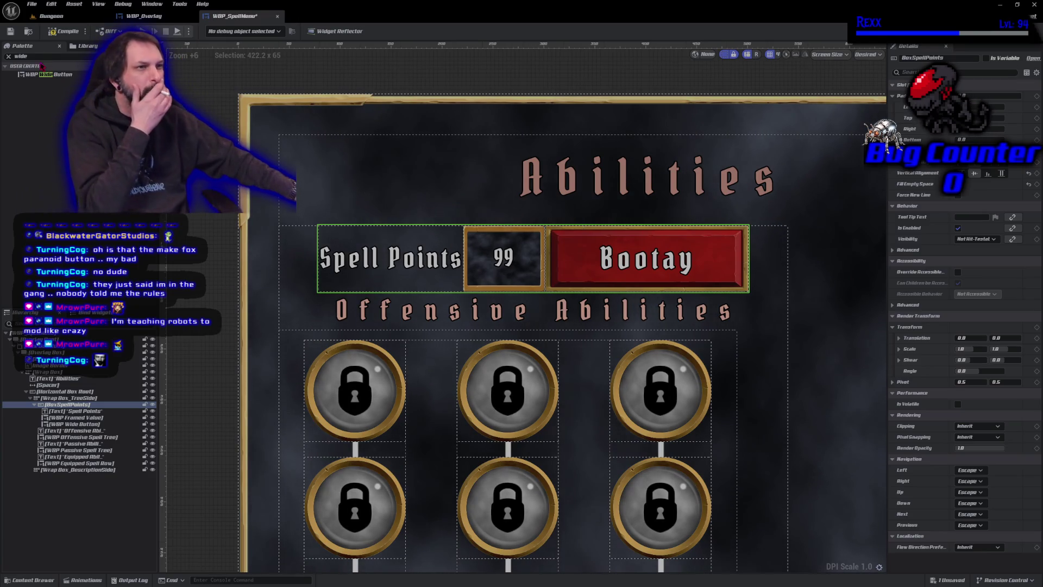
{"action": "key", "text": "ctrl+a"}
Step: Insert a Spacer of size 20 between the framed 99 value and the Bootay button
{"action": "type", "text": "spacer"}
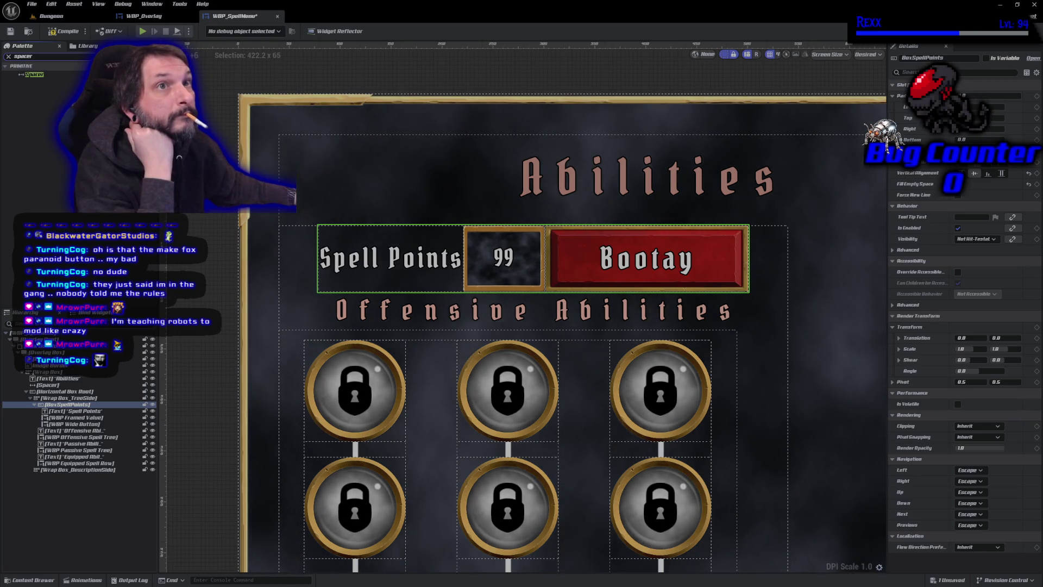
{"action": "mouse_move", "coordinate": [33, 75]}
{"action": "left_mouse_down"}
{"action": "mouse_move", "coordinate": [103, 377]}
{"action": "mouse_move", "coordinate": [91, 418]}
{"action": "left_mouse_up"}
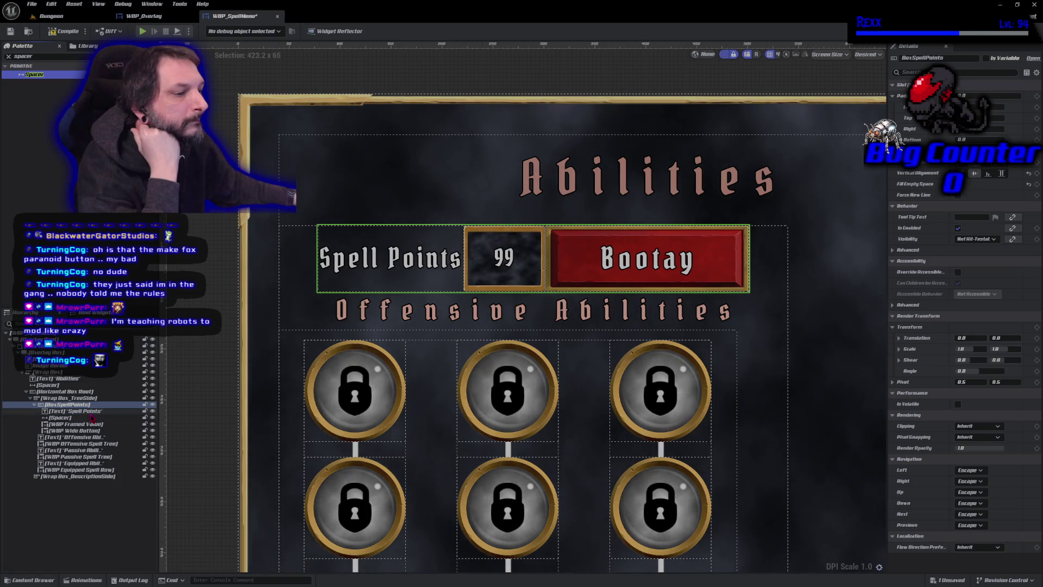
{"action": "left_click", "coordinate": [72, 417]}
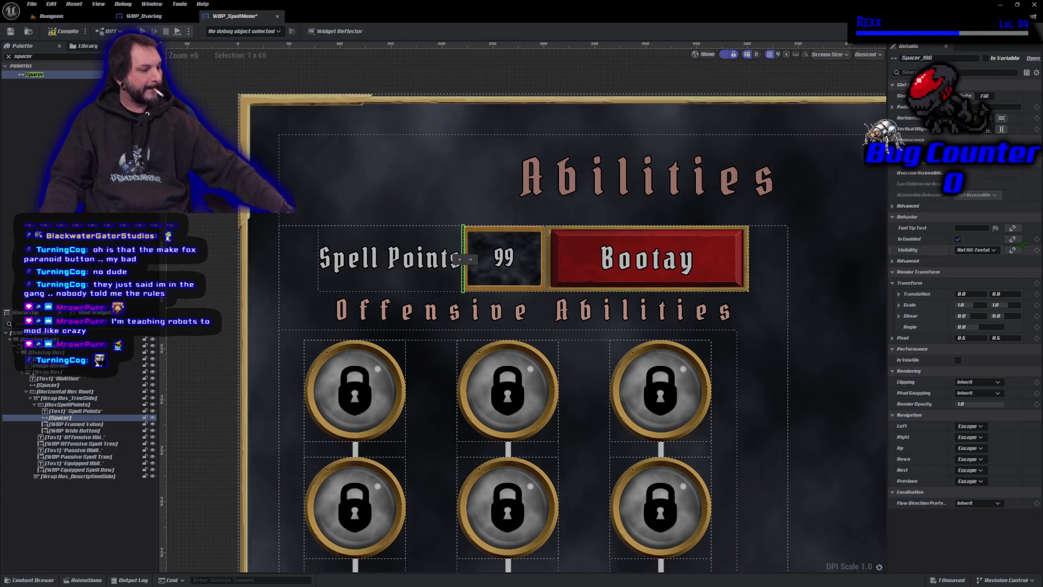
{"action": "type", "text": "20"}
{"action": "key", "text": "Return"}
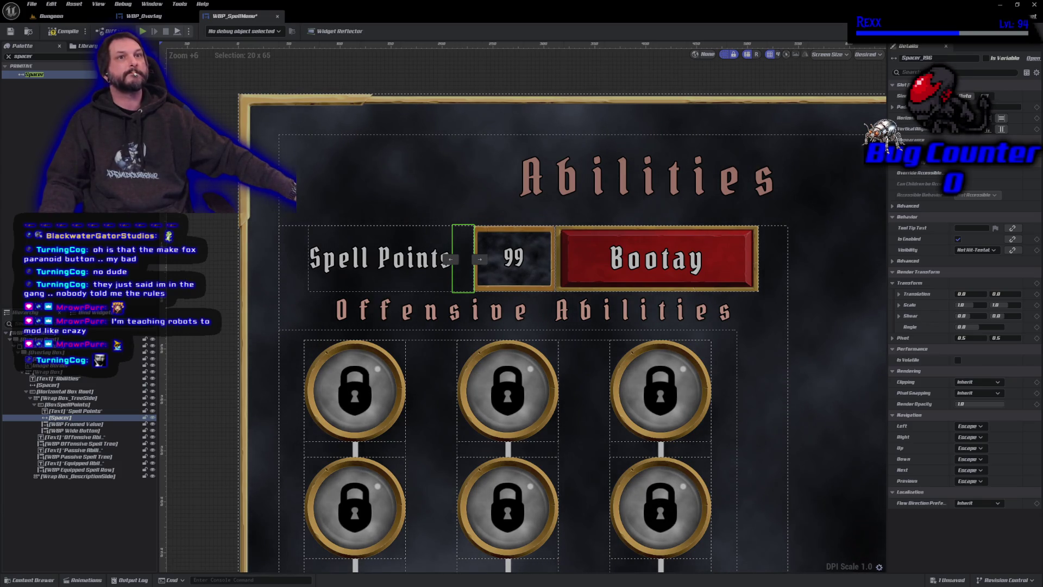
{"action": "left_click", "coordinate": [68, 424]}
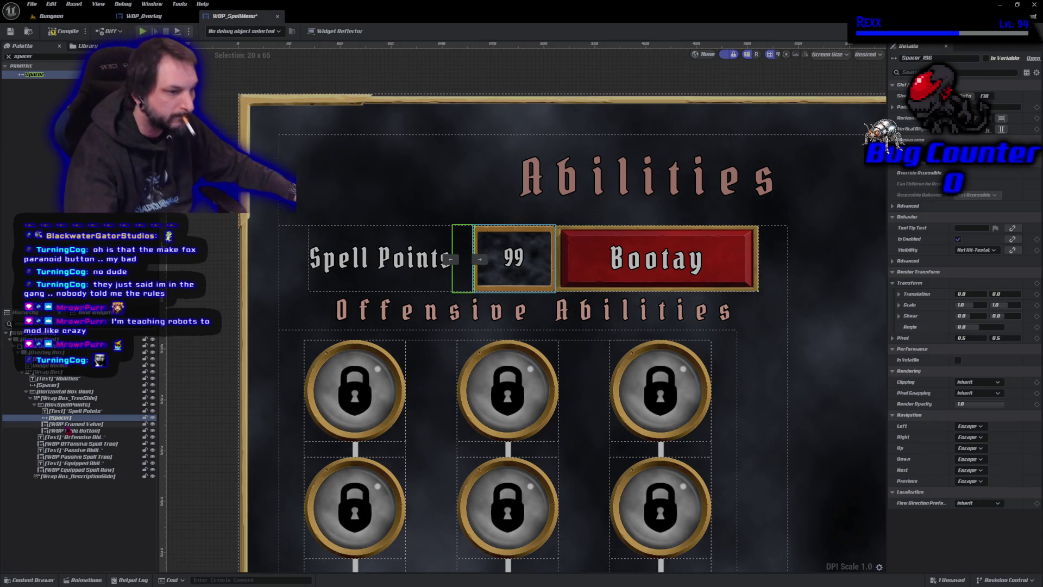
{"action": "key", "text": "Up"}
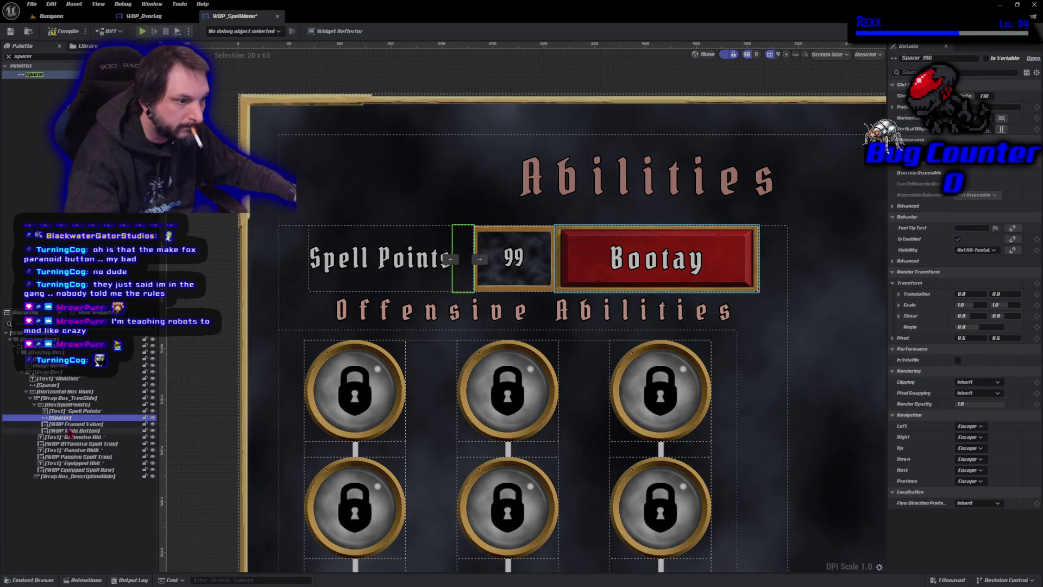
{"action": "left_click", "coordinate": [69, 424]}
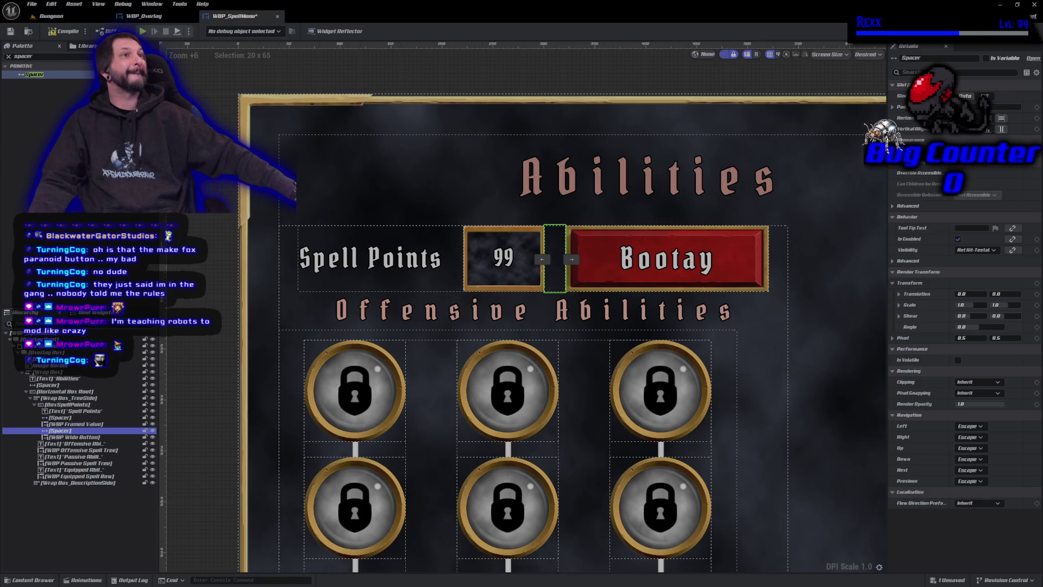
Step: Select the red Bootay button, save the widget, and bring its Button Text settings into view
{"action": "left_click", "coordinate": [674, 262]}
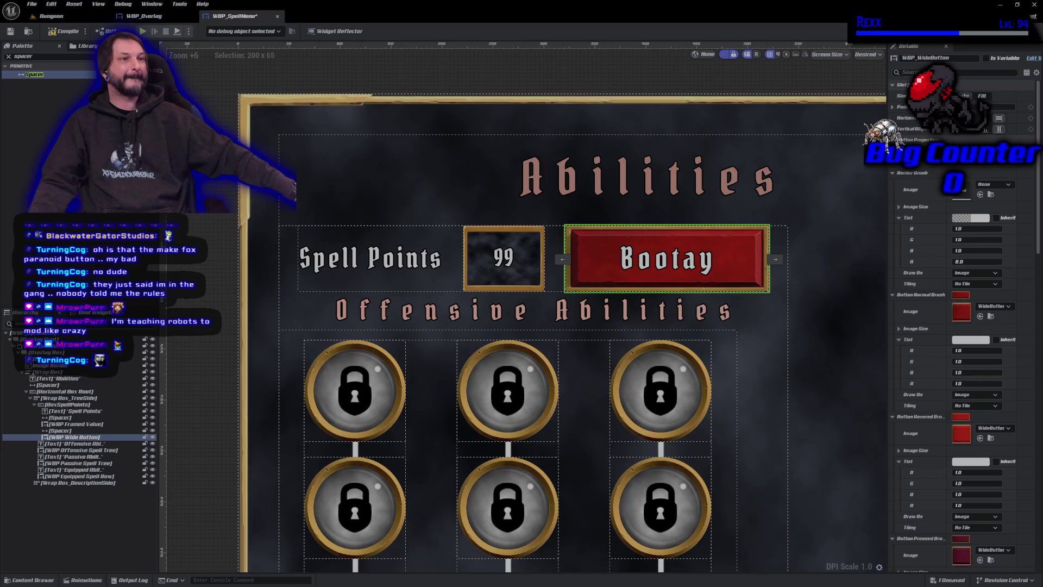
{"action": "key", "text": "ctrl+s"}
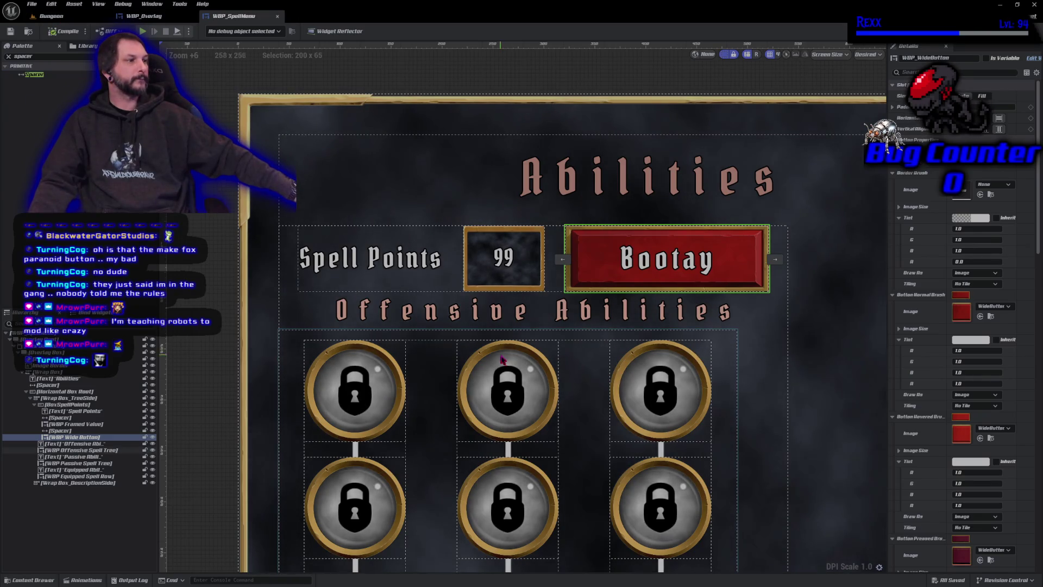
{"action": "scroll", "coordinate": [501, 358], "scroll_direction": "down", "scroll_amount": 10}
{"action": "scroll", "coordinate": [450, 326], "scroll_direction": "up", "scroll_amount": 6}
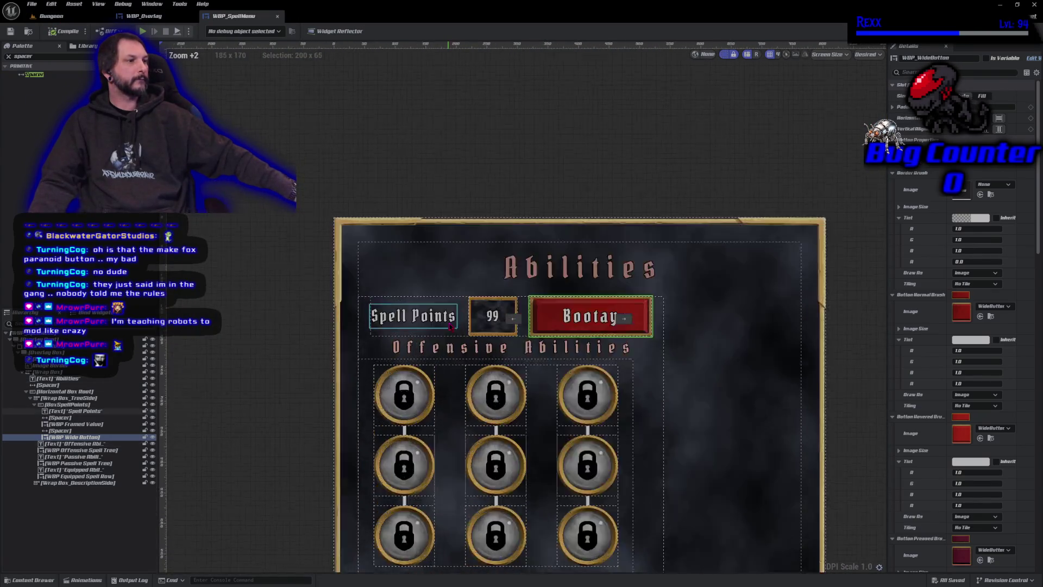
{"action": "scroll", "coordinate": [450, 325], "scroll_direction": "up", "scroll_amount": 6}
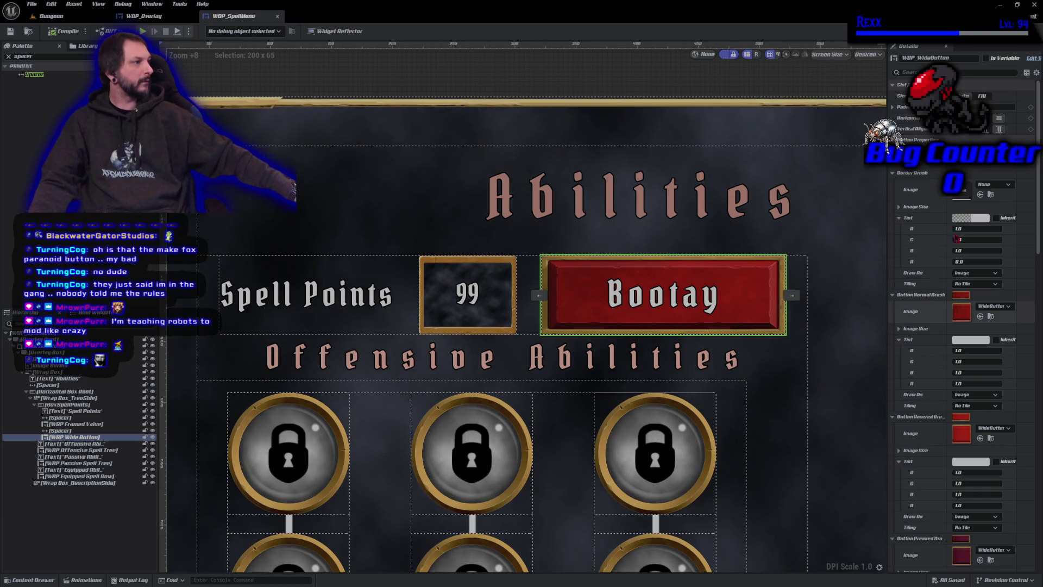
{"action": "scroll", "coordinate": [811, 352], "scroll_direction": "down", "scroll_amount": 1}
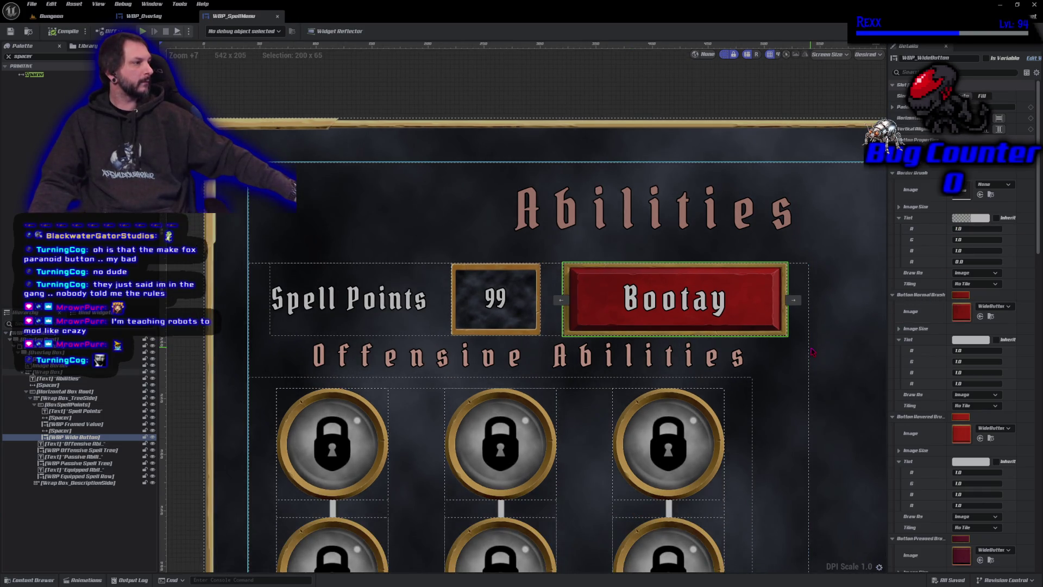
{"action": "scroll", "coordinate": [931, 205], "scroll_direction": "down", "scroll_amount": 4}
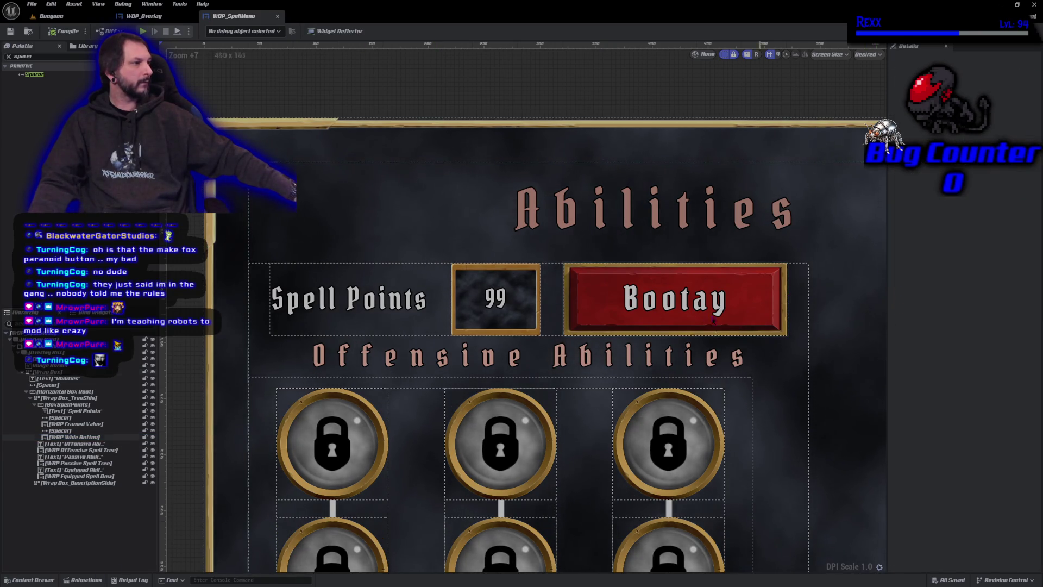
{"action": "scroll", "coordinate": [967, 314], "scroll_direction": "up", "scroll_amount": 4}
{"action": "scroll", "coordinate": [967, 314], "scroll_direction": "down", "scroll_amount": 1}
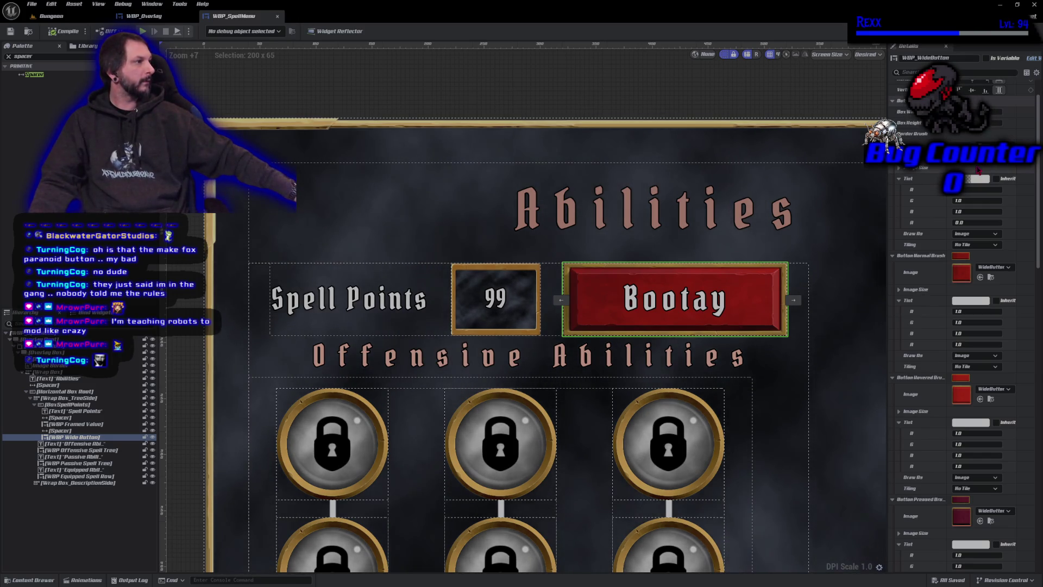
{"action": "scroll", "coordinate": [984, 453], "scroll_direction": "down", "scroll_amount": 5}
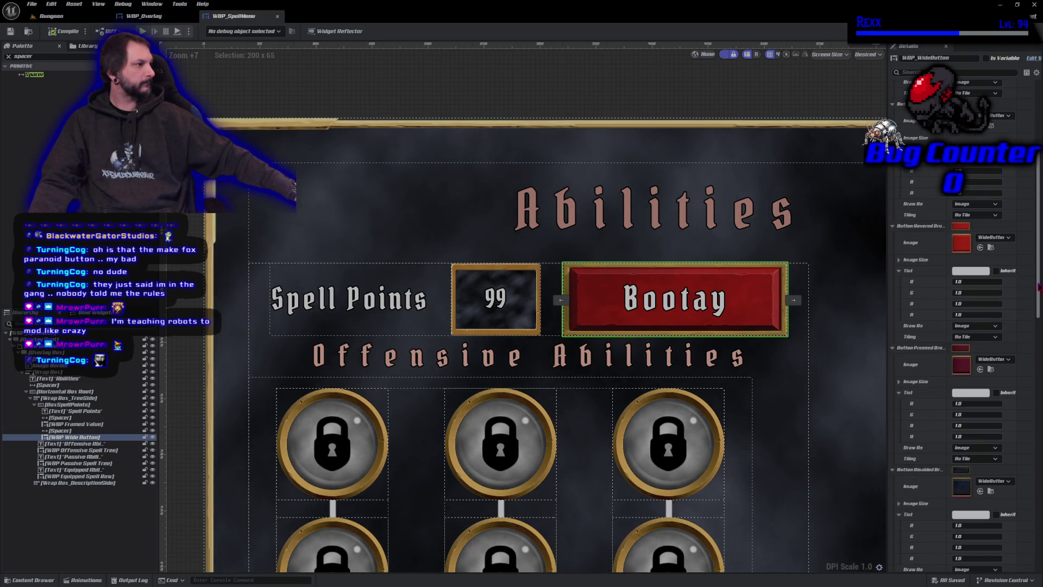
{"action": "left_click_drag", "start_coordinate": [1037, 297], "coordinate": [1037, 399]}
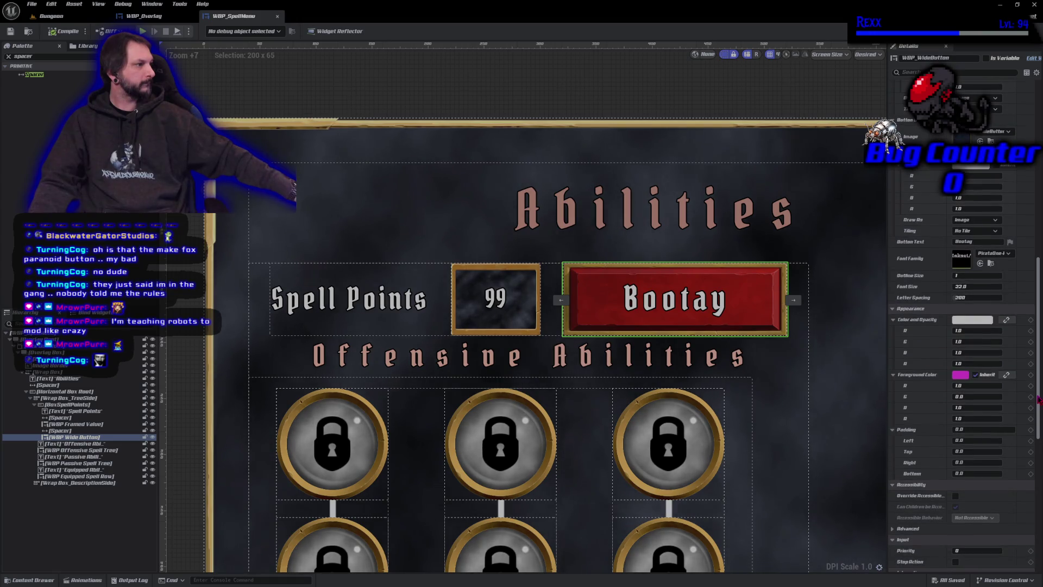
Step: Change the wide button's caption to 'Spend Point'
{"action": "left_click", "coordinate": [980, 243]}
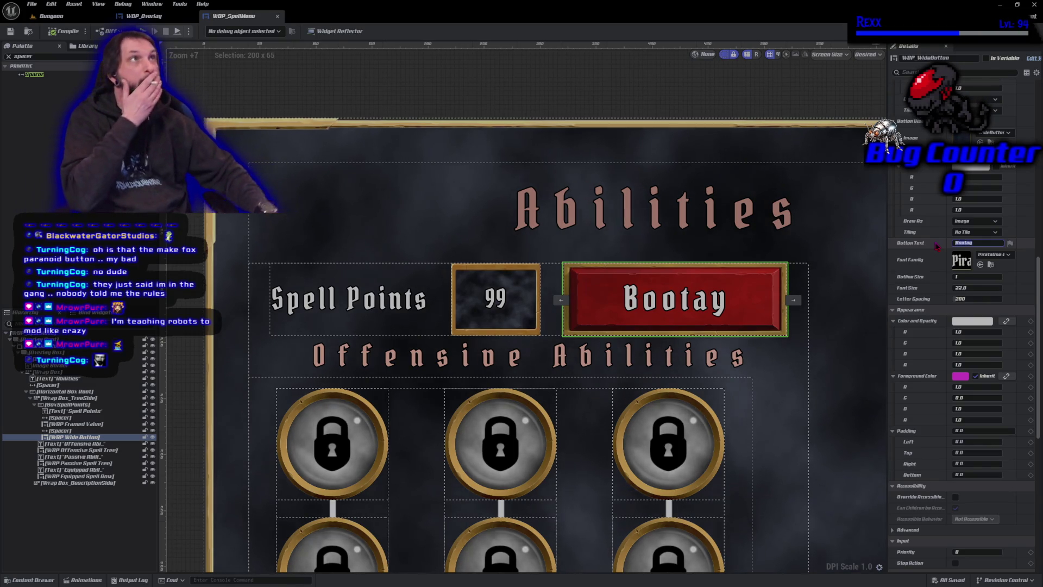
{"action": "type", "text": "Spend"}
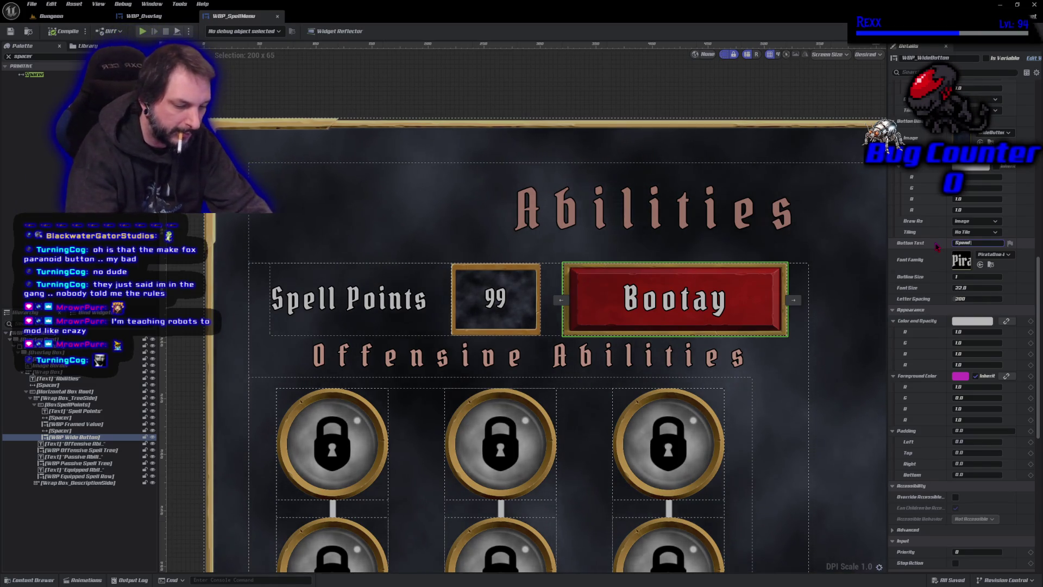
{"action": "type", "text": " Point"}
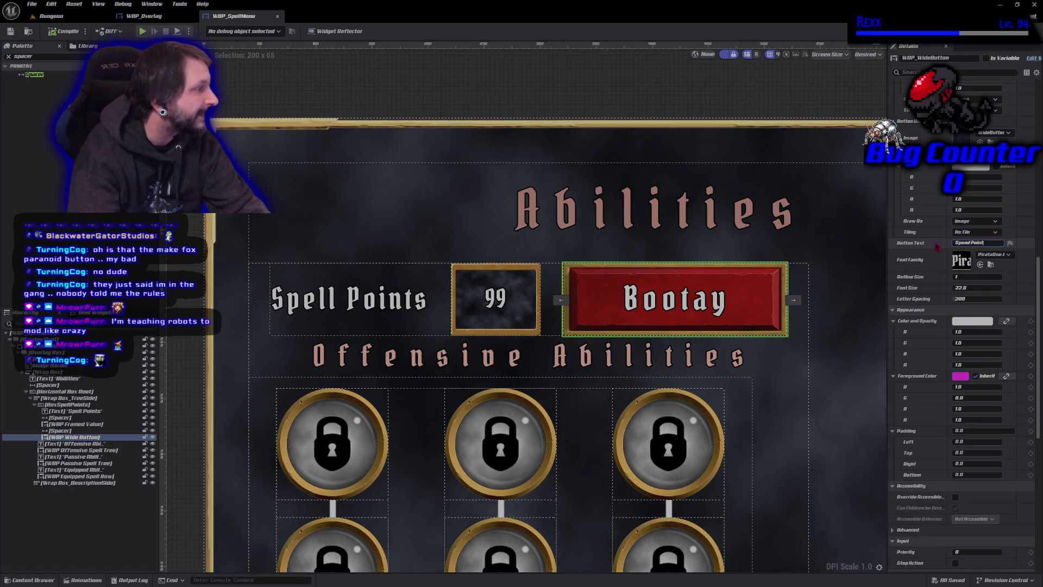
{"action": "key", "text": "Return"}
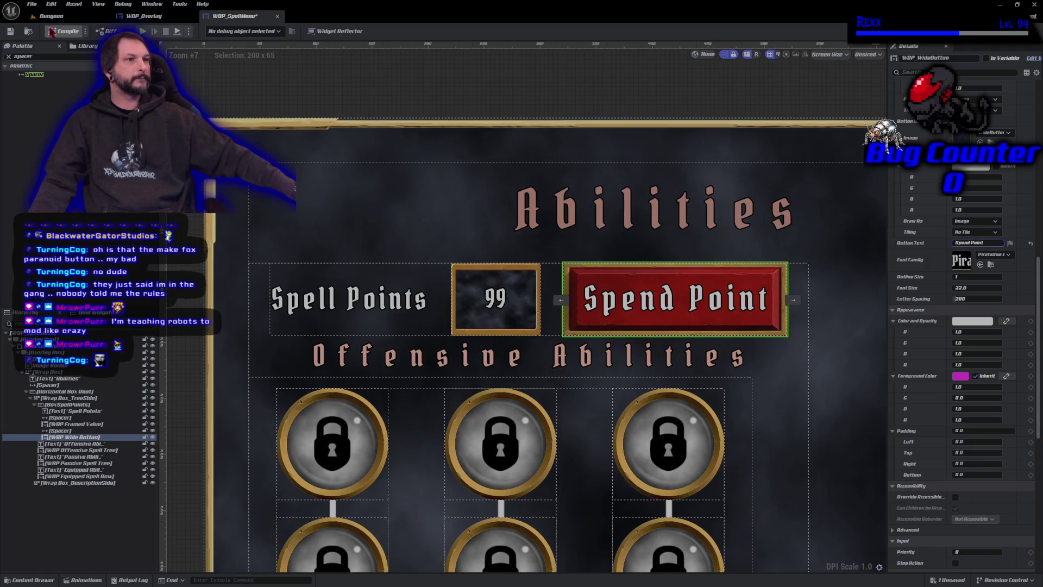
Step: Compile the spell menu widget and save all changed assets
{"action": "left_click", "coordinate": [60, 34]}
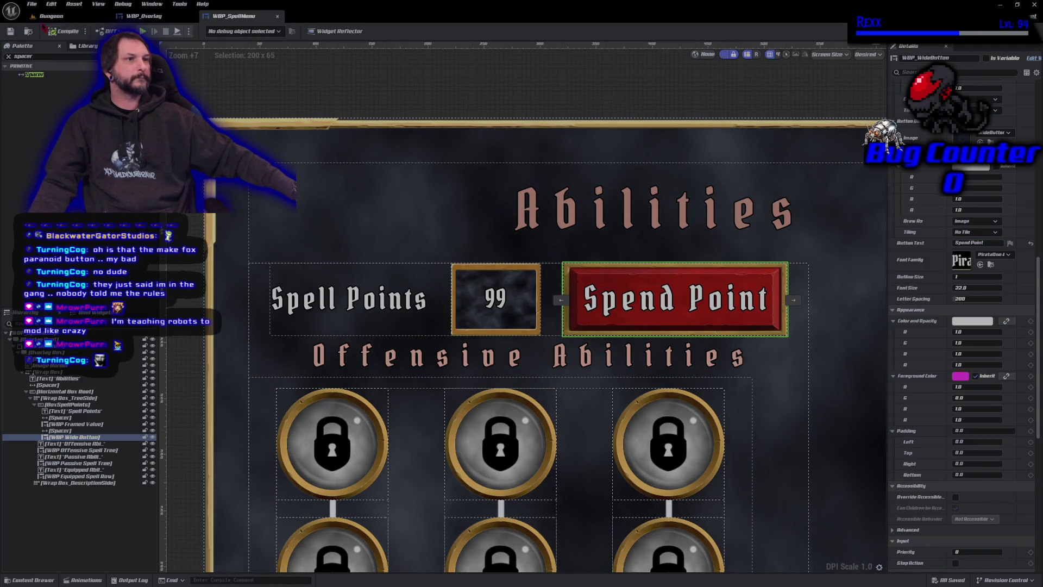
{"action": "left_click", "coordinate": [32, 3]}
{"action": "left_click", "coordinate": [58, 56]}
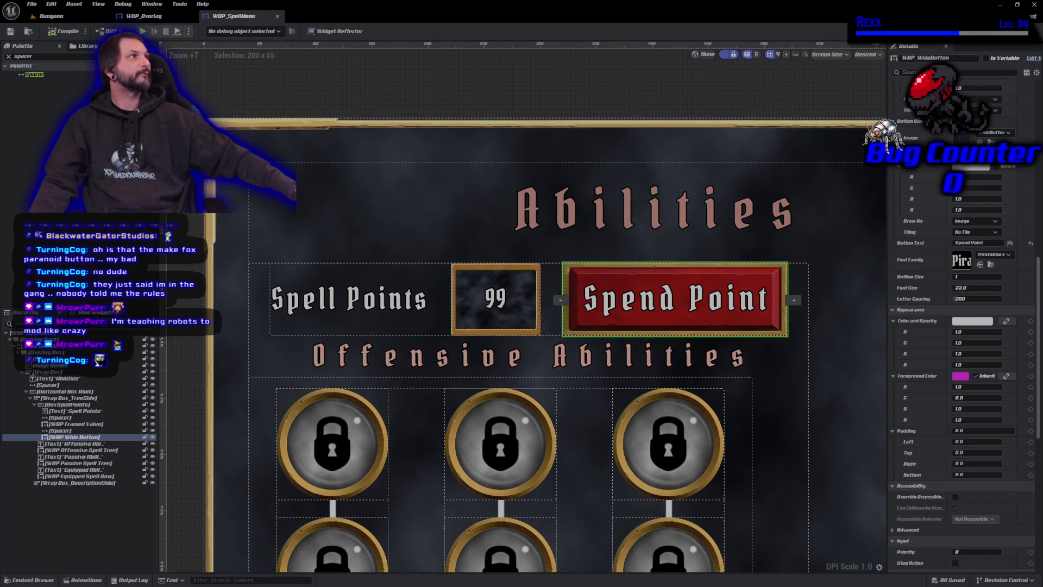
Step: Reduce the Spend Point label's letter spacing from 200 to 100
{"action": "left_click", "coordinate": [968, 298]}
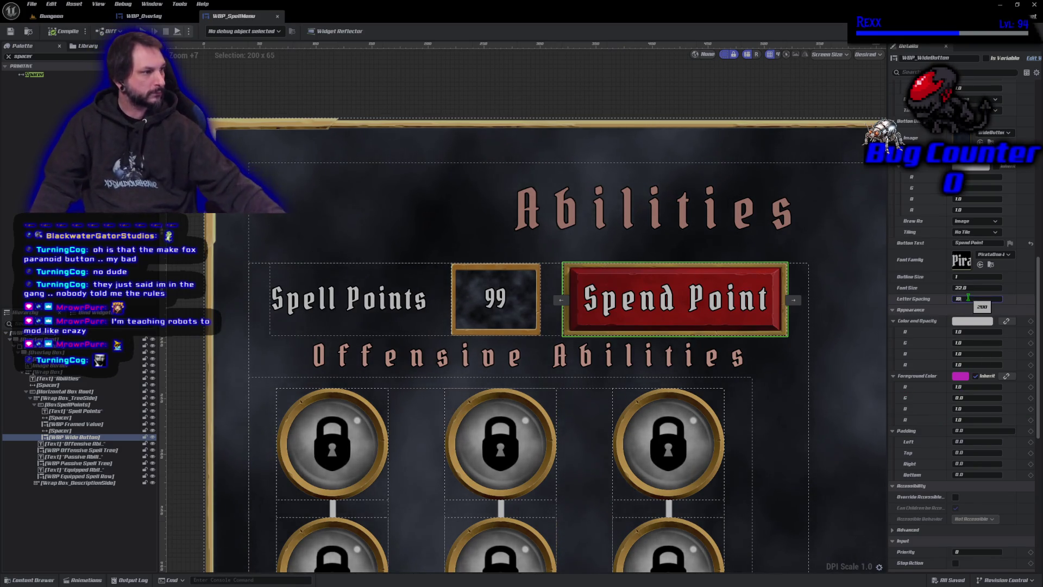
{"action": "type", "text": "100"}
{"action": "key", "text": "Return"}
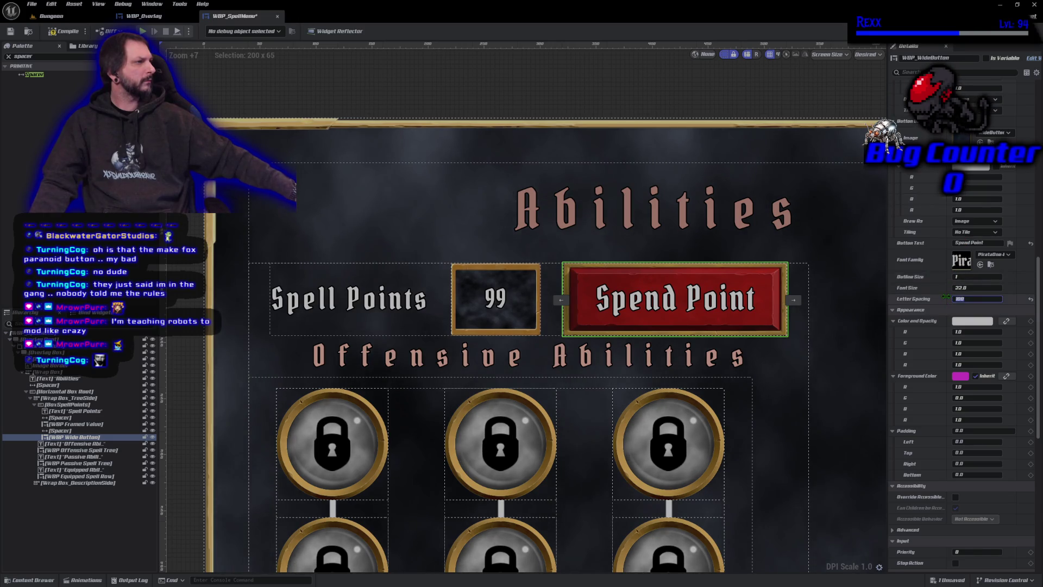
Step: Scroll back to the top of the Details panel and focus its property search field
{"action": "scroll", "coordinate": [949, 308], "scroll_direction": "up", "scroll_amount": 3}
{"action": "scroll", "coordinate": [945, 296], "scroll_direction": "up", "scroll_amount": 10}
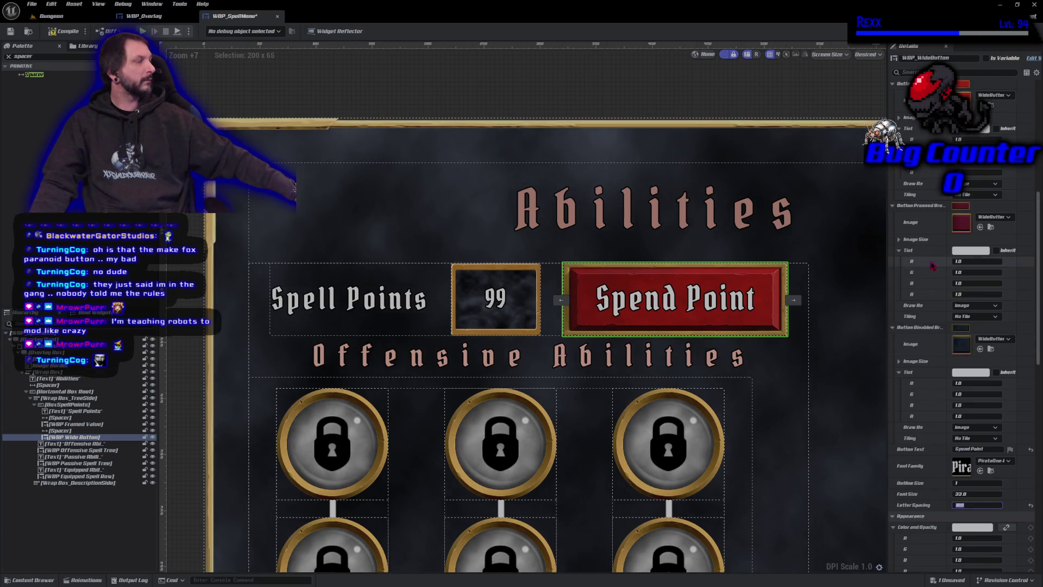
{"action": "scroll", "coordinate": [897, 163], "scroll_direction": "up", "scroll_amount": 9}
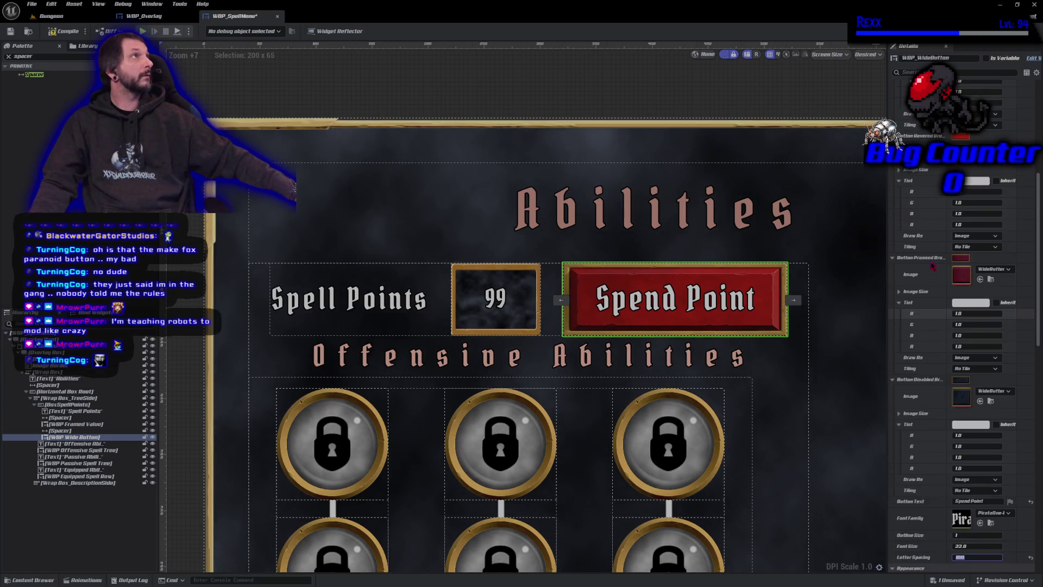
{"action": "left_click", "coordinate": [909, 72]}
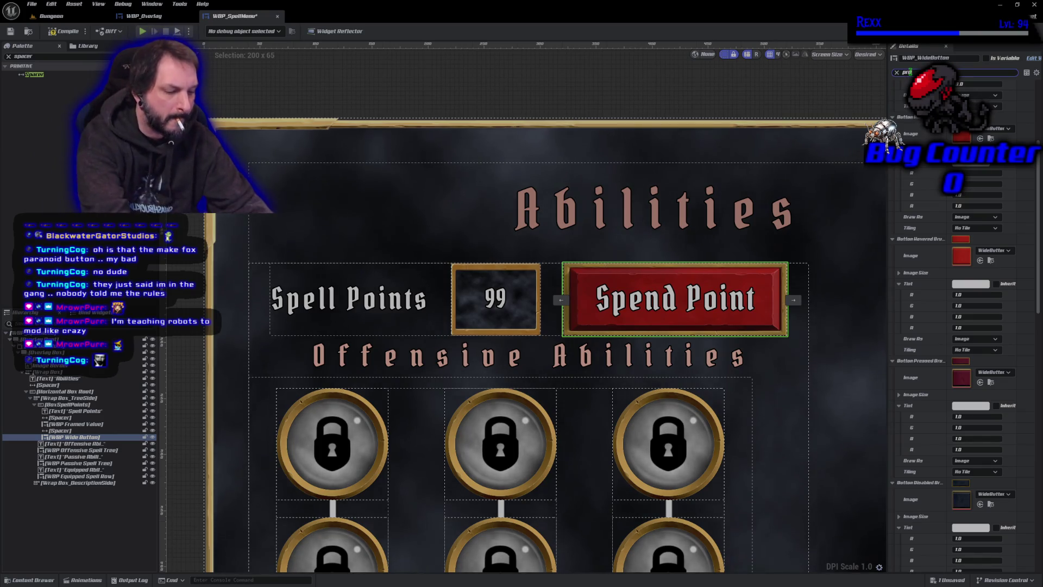
Step: Filter the Details by 'prop', size the button 180 by 55, and save
{"action": "type", "text": "prop"}
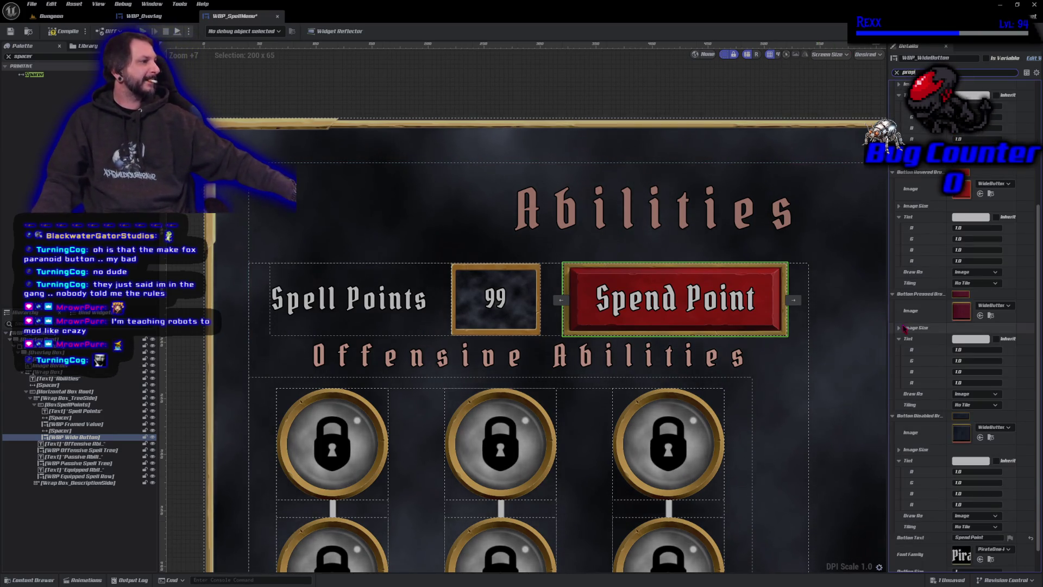
{"action": "scroll", "coordinate": [1011, 78], "scroll_direction": "up", "scroll_amount": 5}
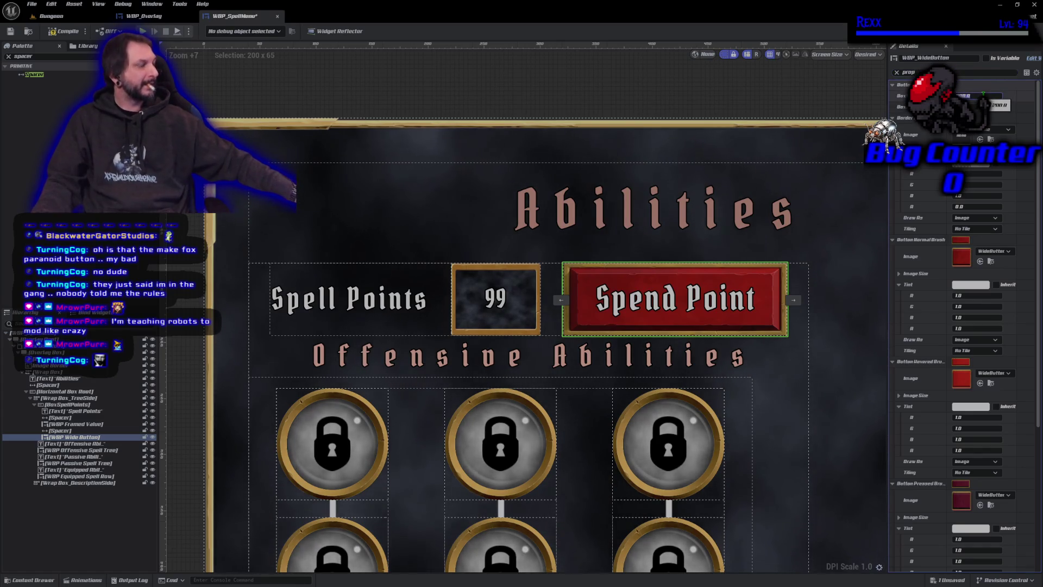
{"action": "type", "text": "180"}
{"action": "key", "text": "Return"}
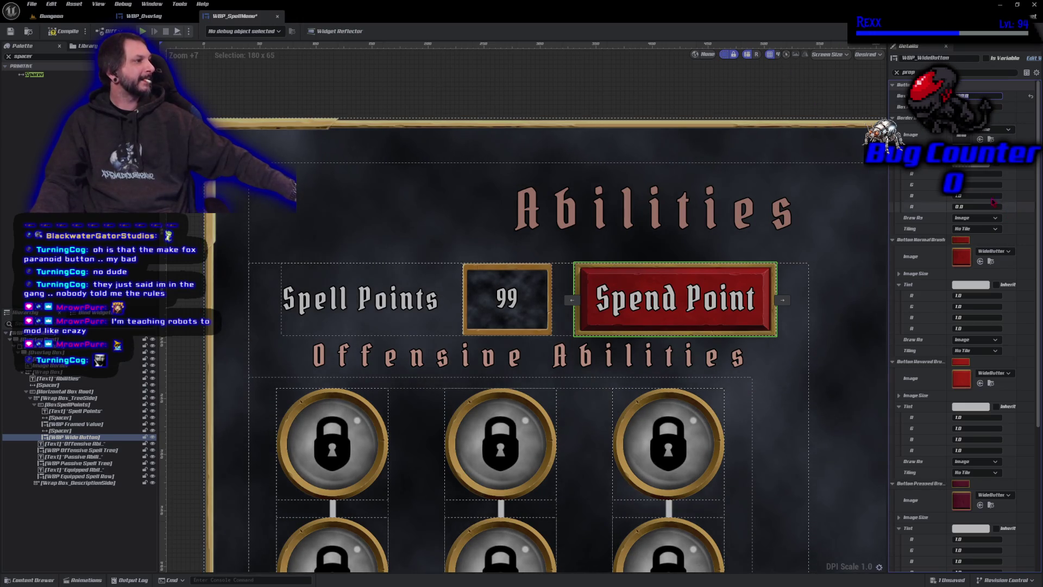
{"action": "left_click", "coordinate": [974, 106]}
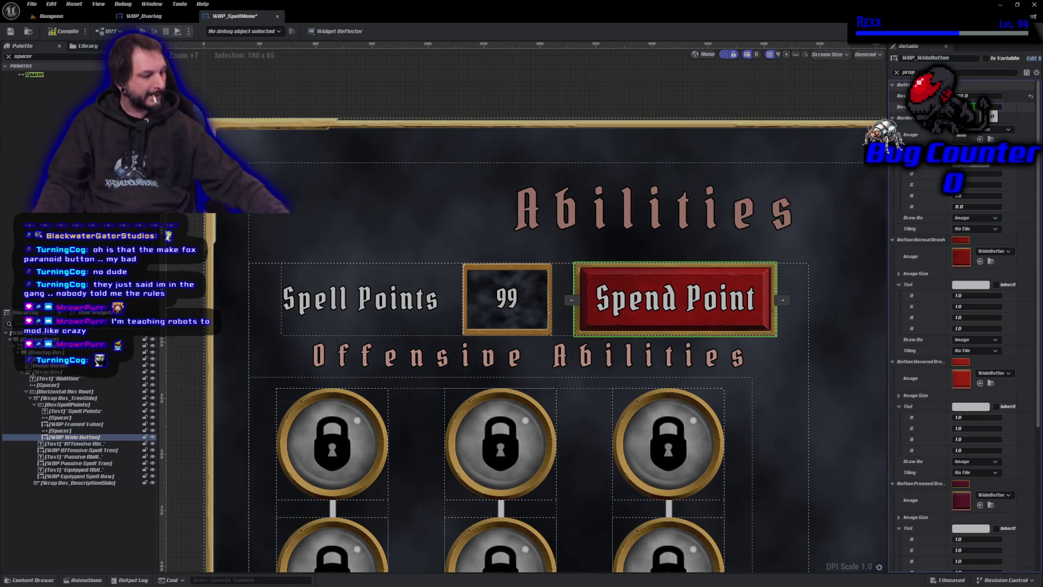
{"action": "type", "text": "55"}
{"action": "key", "text": "Return"}
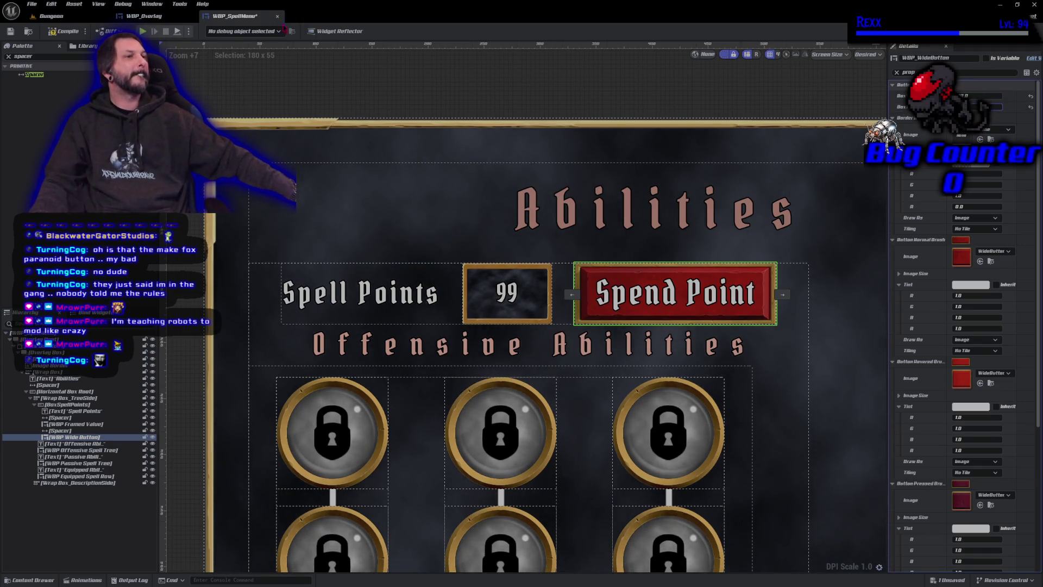
{"action": "left_click", "coordinate": [65, 31]}
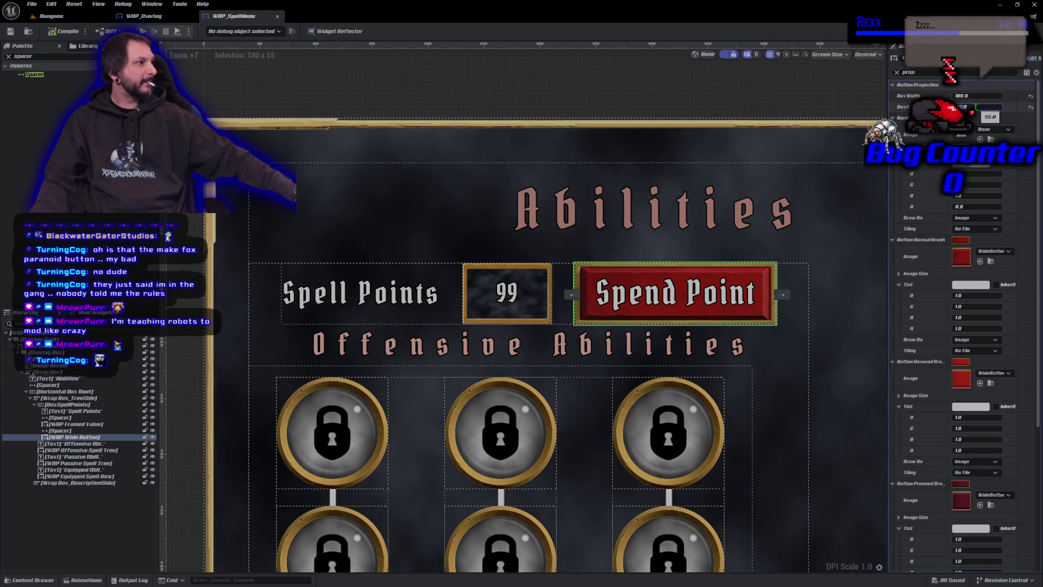
Step: Raise the button's box height to 60, then compile and save the widget
{"action": "left_click", "coordinate": [985, 107]}
{"action": "type", "text": "60"}
{"action": "key", "text": "Return"}
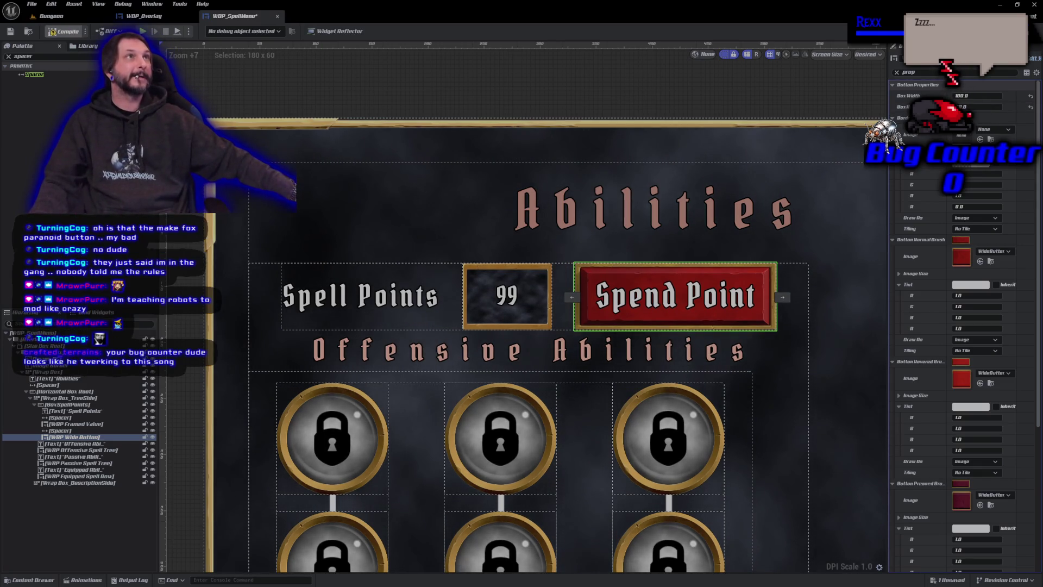
{"action": "left_click", "coordinate": [65, 31]}
{"action": "scroll", "coordinate": [260, 198], "scroll_direction": "down", "scroll_amount": 5}
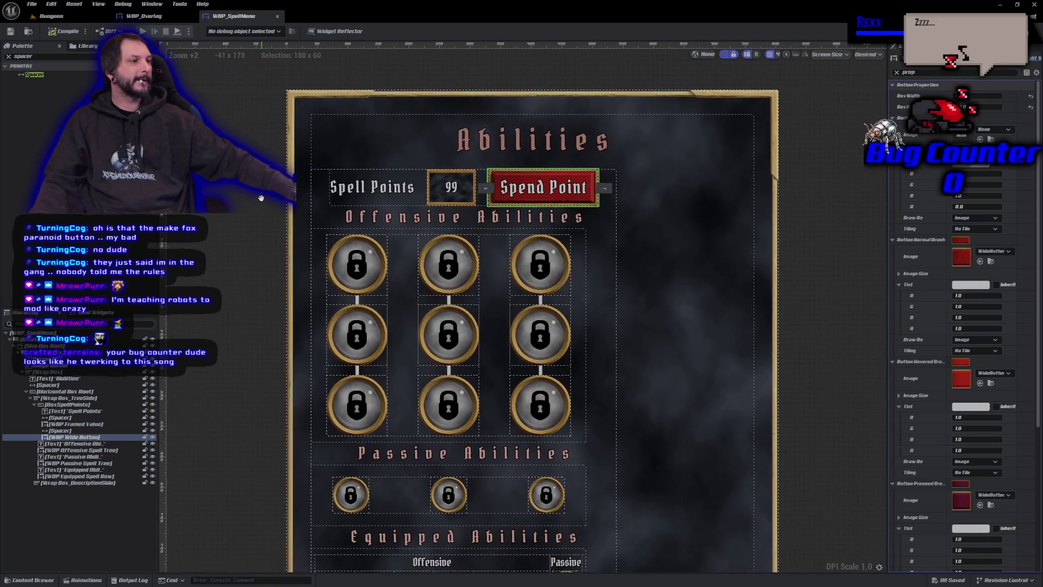
Step: Zoom out the designer canvas and switch to the browser showing the GitHub profile
{"action": "scroll", "coordinate": [260, 198], "scroll_direction": "down", "scroll_amount": 1}
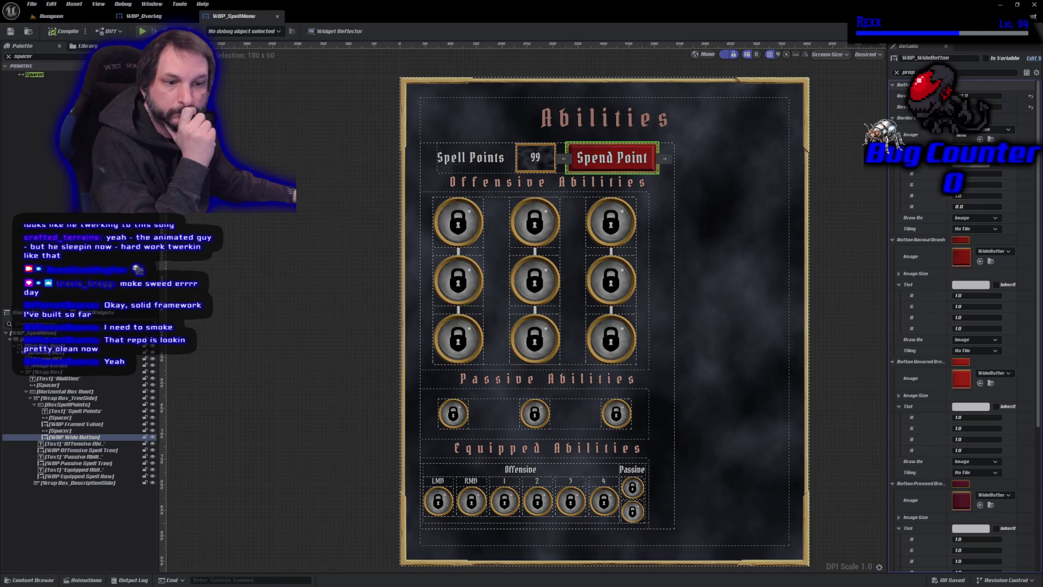
{"action": "key", "text": "alt+Tab"}
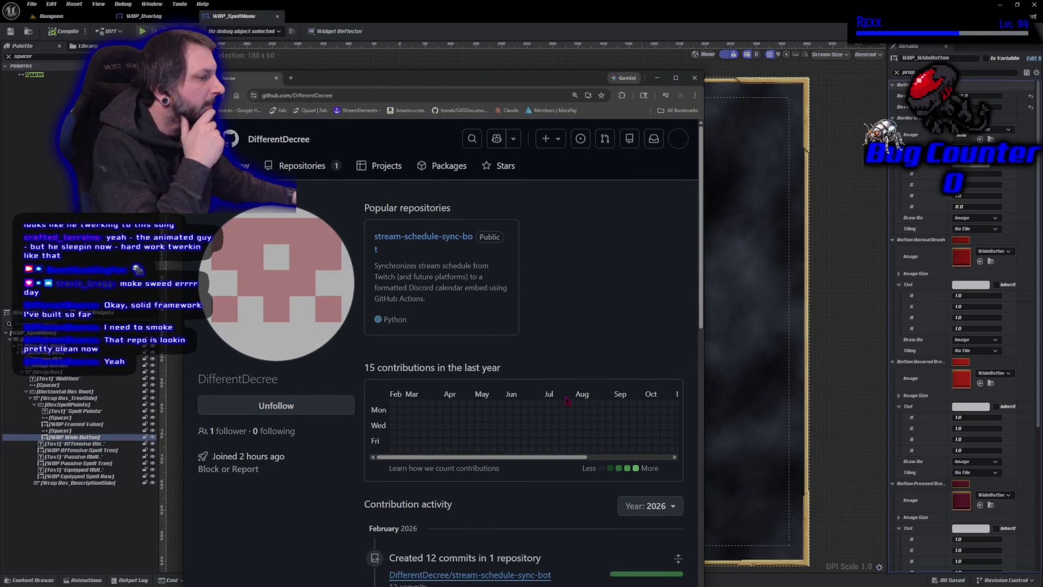
{"action": "scroll", "coordinate": [566, 400], "scroll_direction": "down", "scroll_amount": 3}
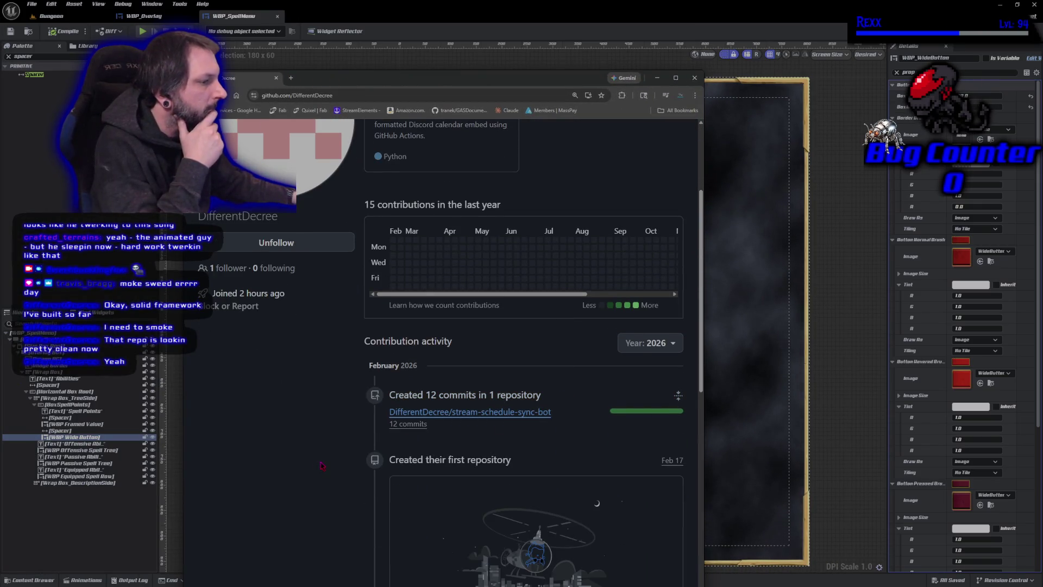
{"action": "scroll", "coordinate": [321, 465], "scroll_direction": "down", "scroll_amount": 1}
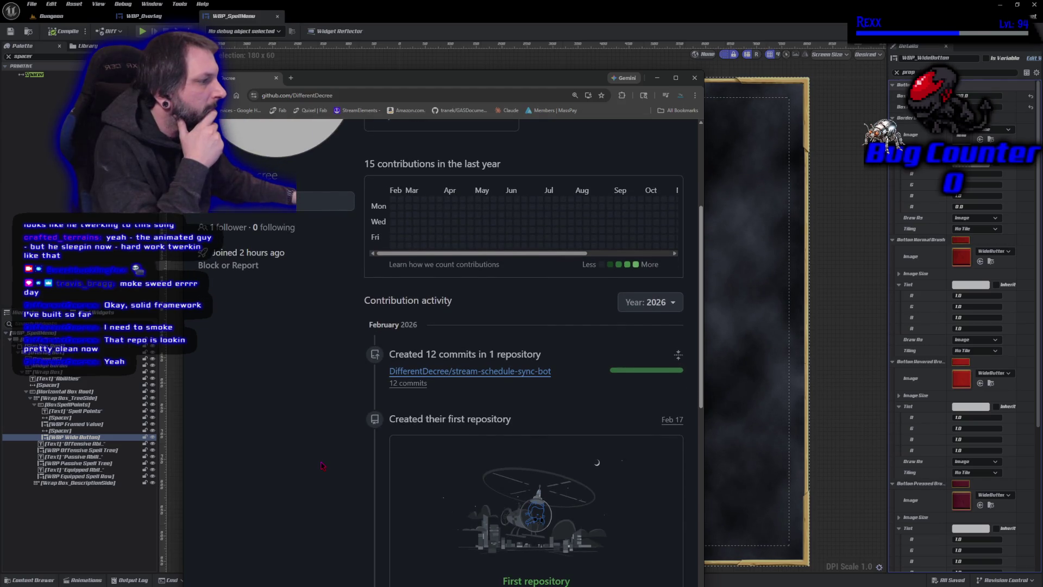
{"action": "scroll", "coordinate": [323, 465], "scroll_direction": "down", "scroll_amount": 1}
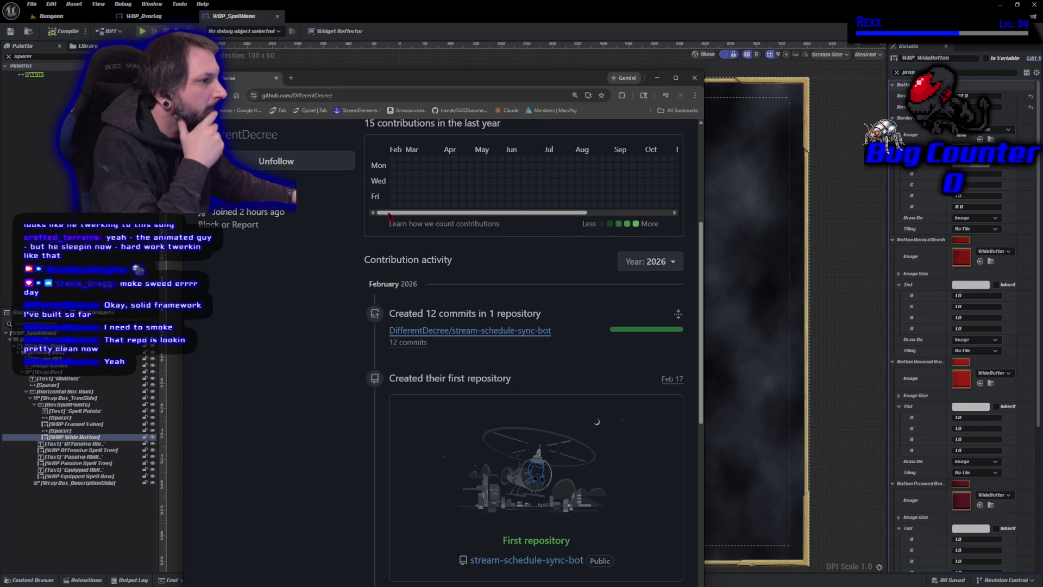
{"action": "mouse_move", "coordinate": [395, 164]}
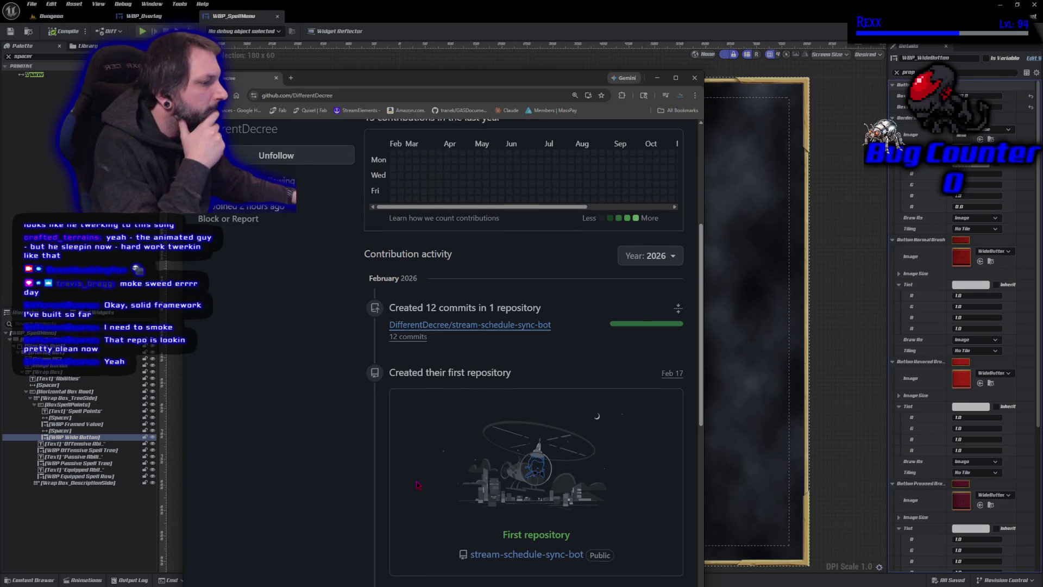
{"action": "scroll", "coordinate": [355, 483], "scroll_direction": "down", "scroll_amount": 7}
{"action": "scroll", "coordinate": [356, 483], "scroll_direction": "up", "scroll_amount": 10}
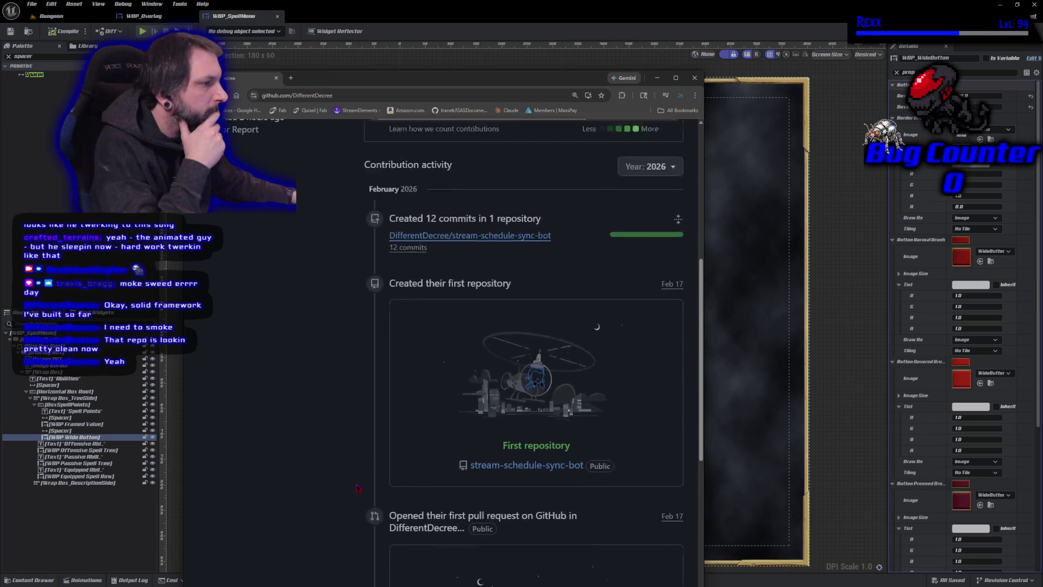
{"action": "left_click", "coordinate": [303, 166]}
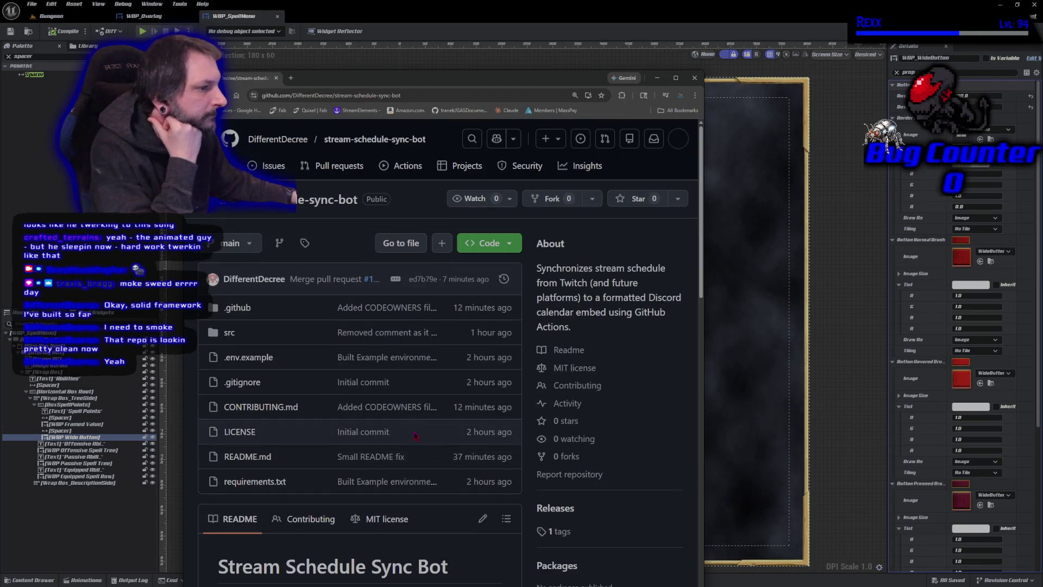
{"action": "scroll", "coordinate": [414, 436], "scroll_direction": "down", "scroll_amount": 2}
{"action": "scroll", "coordinate": [420, 426], "scroll_direction": "down", "scroll_amount": 2}
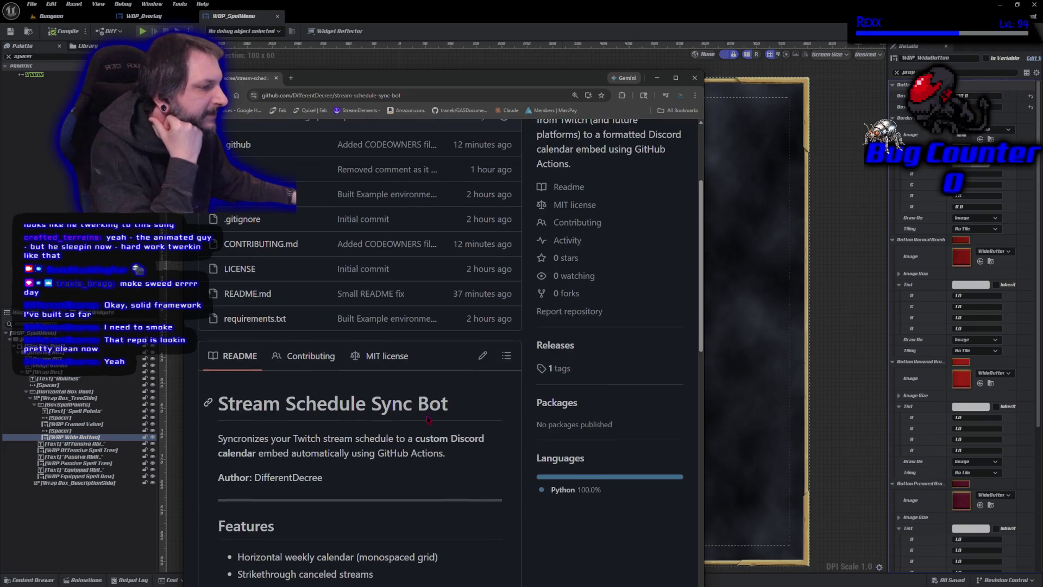
{"action": "scroll", "coordinate": [427, 423], "scroll_direction": "down", "scroll_amount": 4}
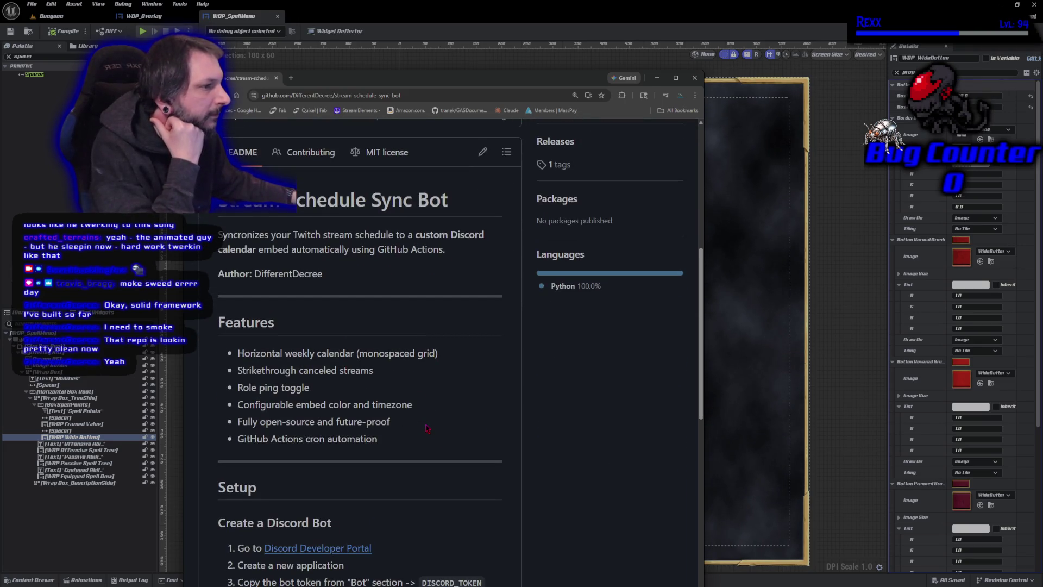
{"action": "scroll", "coordinate": [427, 428], "scroll_direction": "up", "scroll_amount": 5}
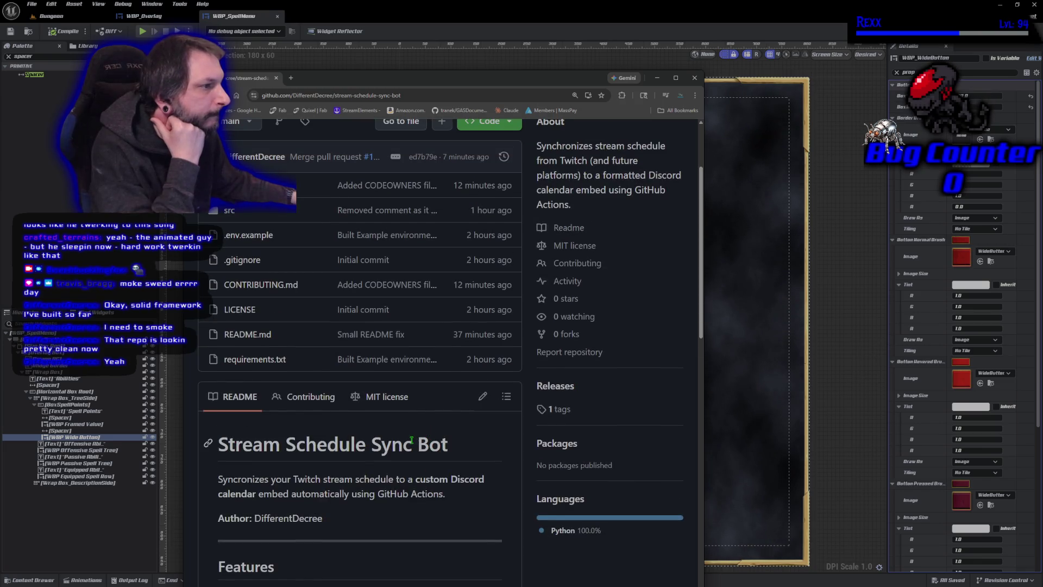
{"action": "scroll", "coordinate": [410, 444], "scroll_direction": "up", "scroll_amount": 2}
{"action": "scroll", "coordinate": [391, 409], "scroll_direction": "down", "scroll_amount": 4}
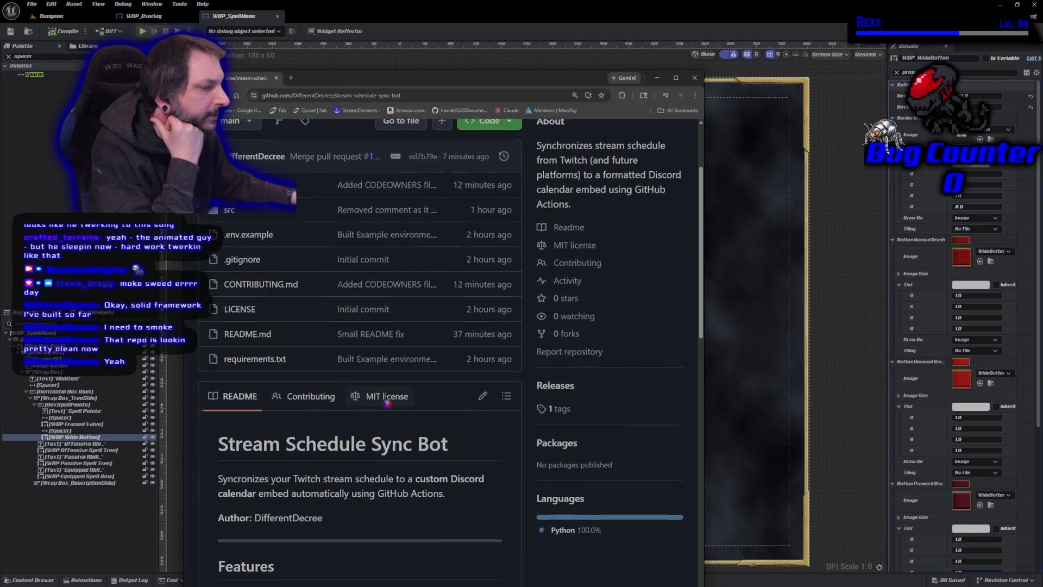
{"action": "scroll", "coordinate": [391, 409], "scroll_direction": "up", "scroll_amount": 4}
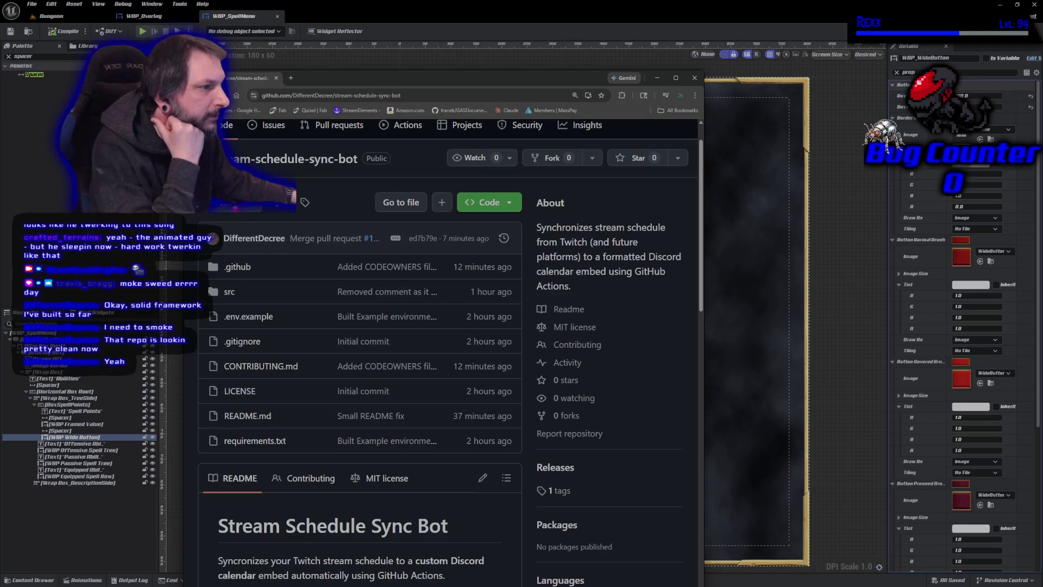
{"action": "left_click", "coordinate": [231, 202]}
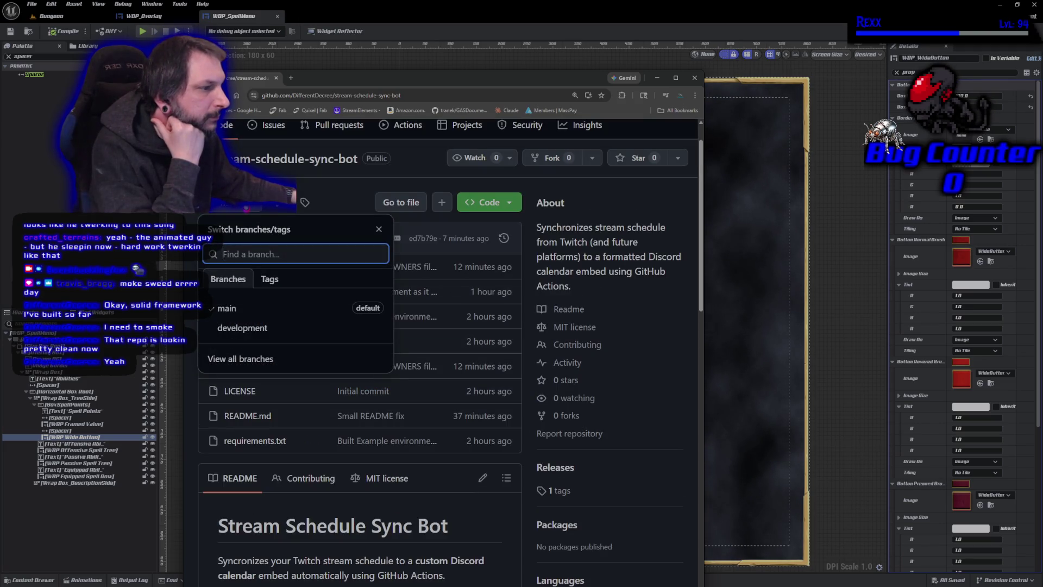
{"action": "key", "text": "Escape"}
{"action": "scroll", "coordinate": [374, 466], "scroll_direction": "down", "scroll_amount": 4}
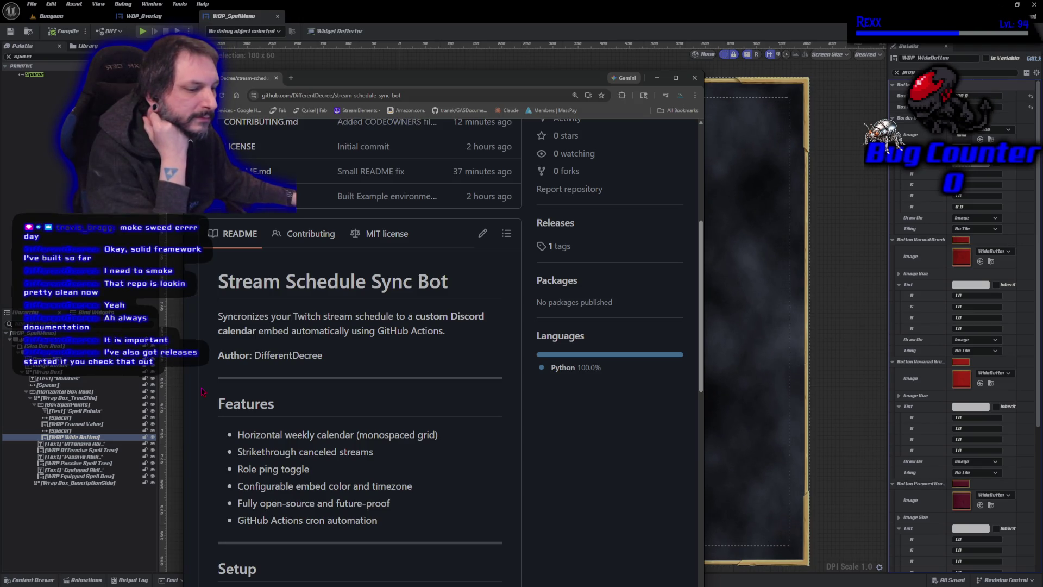
{"action": "scroll", "coordinate": [202, 392], "scroll_direction": "down", "scroll_amount": 6}
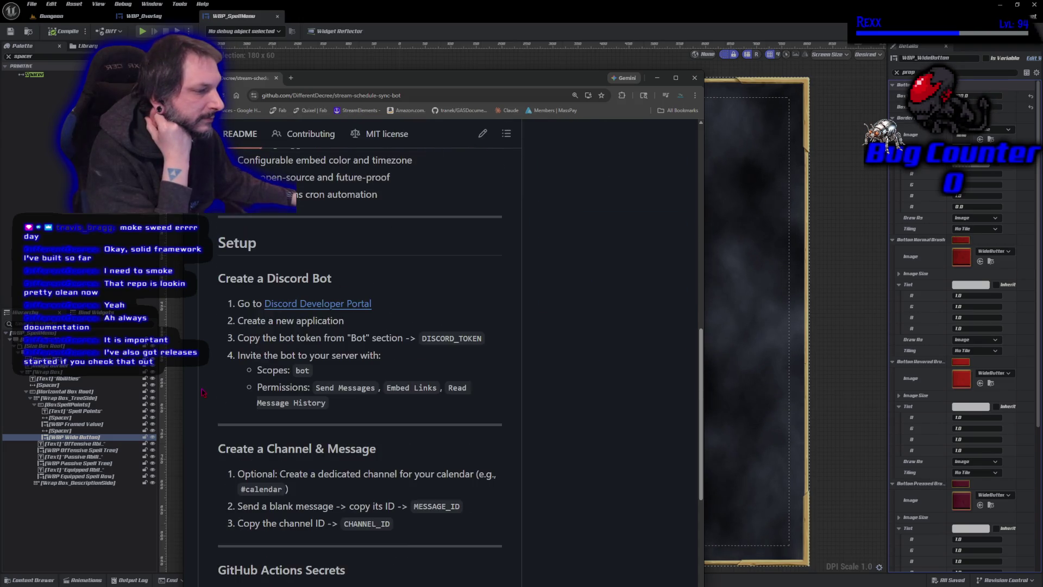
{"action": "scroll", "coordinate": [210, 399], "scroll_direction": "up", "scroll_amount": 10}
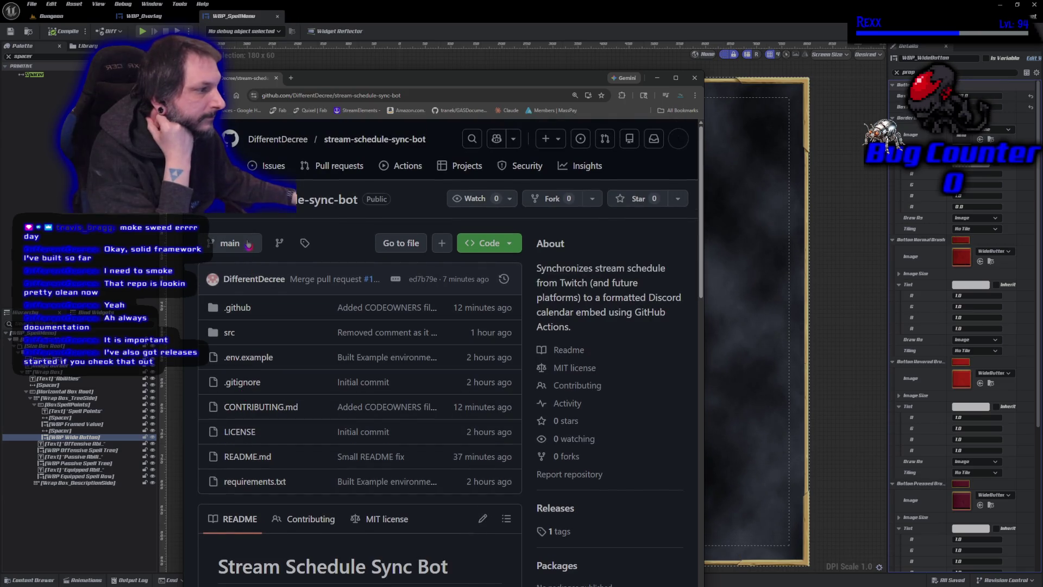
{"action": "left_click", "coordinate": [248, 243]}
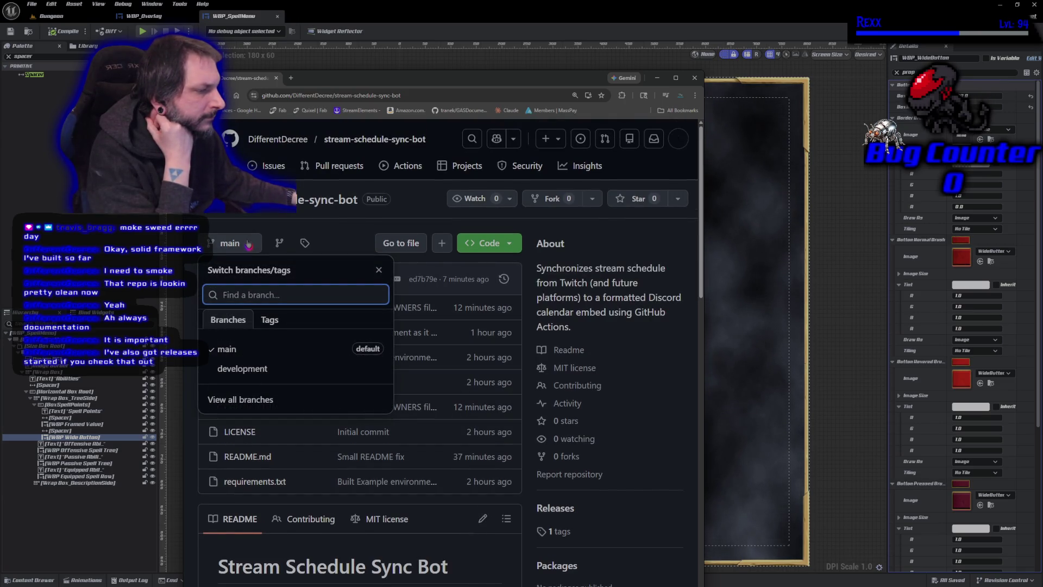
{"action": "left_click", "coordinate": [248, 243]}
{"action": "scroll", "coordinate": [331, 400], "scroll_direction": "down", "scroll_amount": 4}
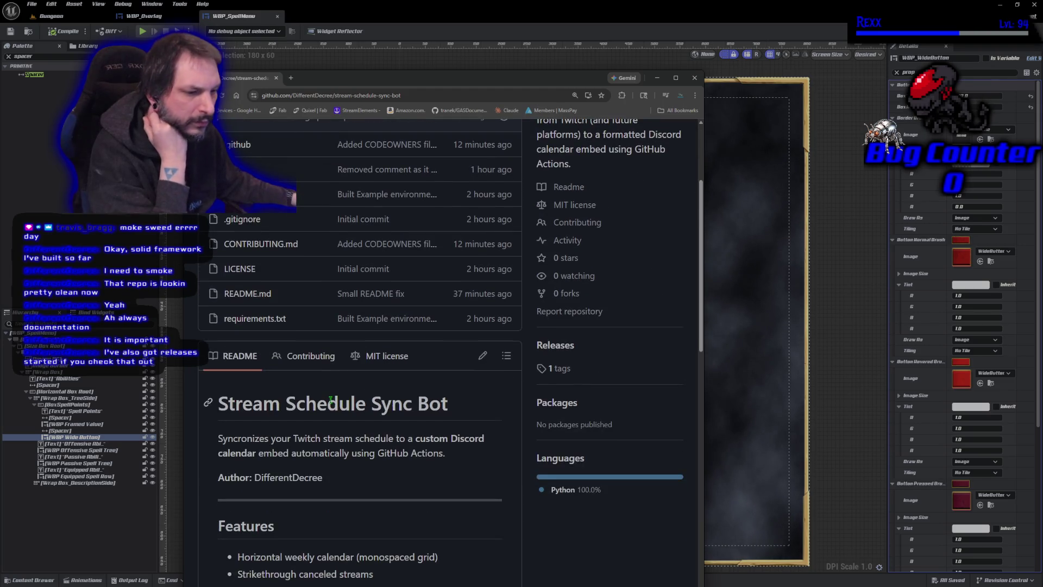
{"action": "scroll", "coordinate": [330, 401], "scroll_direction": "down", "scroll_amount": 15}
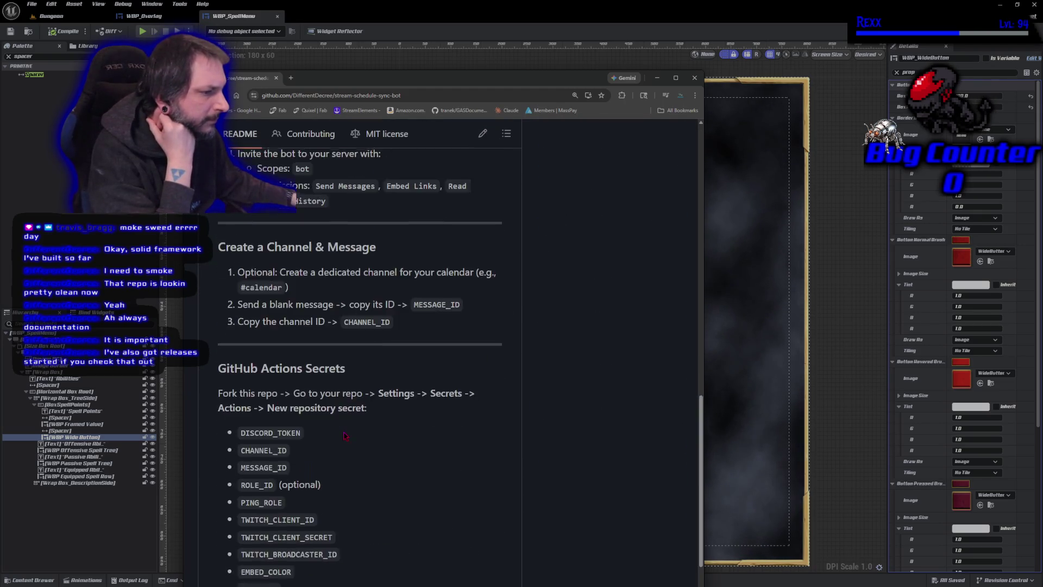
{"action": "scroll", "coordinate": [340, 440], "scroll_direction": "up", "scroll_amount": 20}
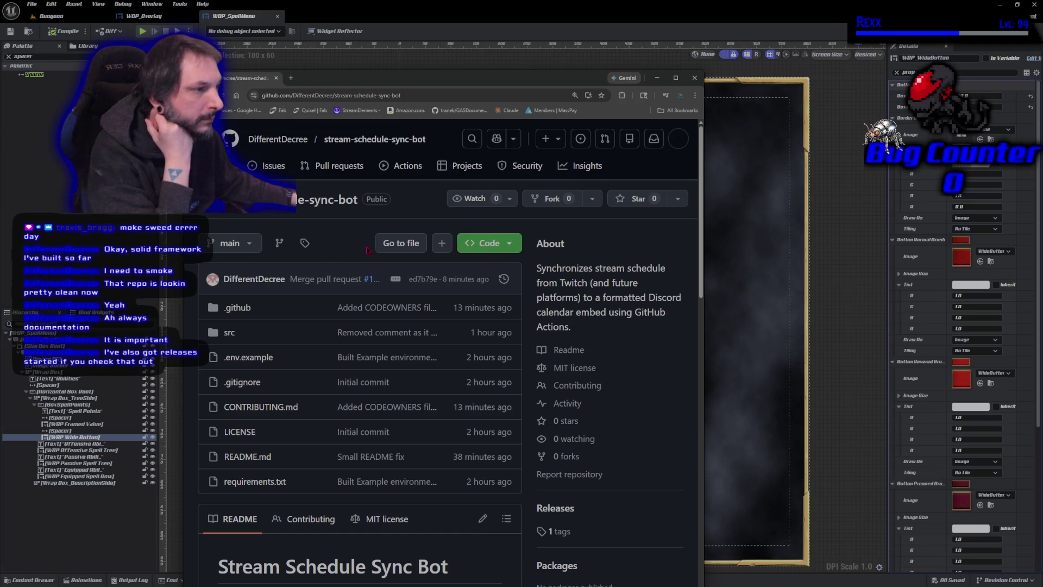
{"action": "left_click", "coordinate": [231, 243]}
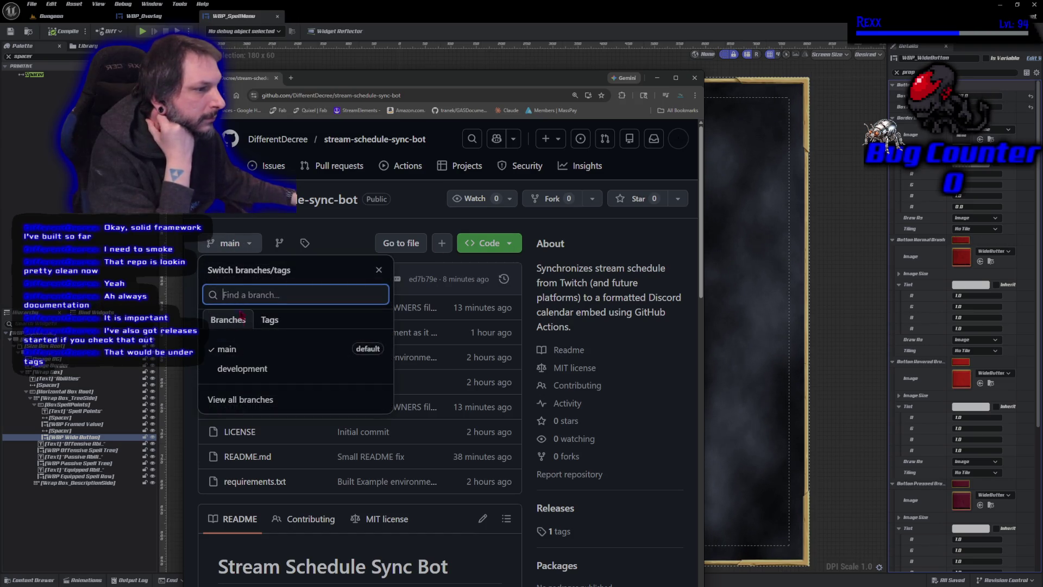
{"action": "left_click", "coordinate": [269, 319]}
{"action": "left_click", "coordinate": [260, 359]}
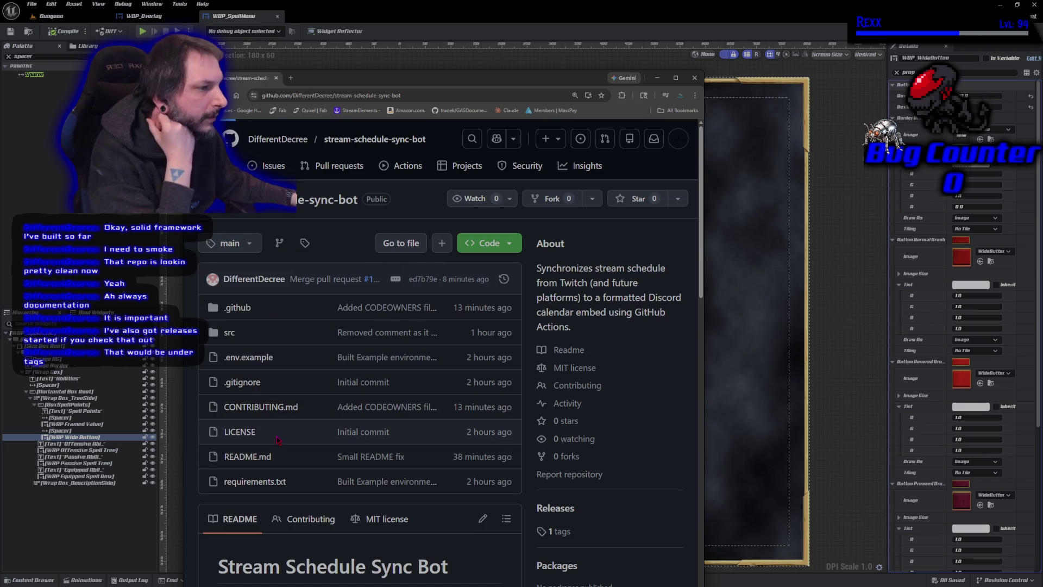
{"action": "scroll", "coordinate": [335, 417], "scroll_direction": "down", "scroll_amount": 3}
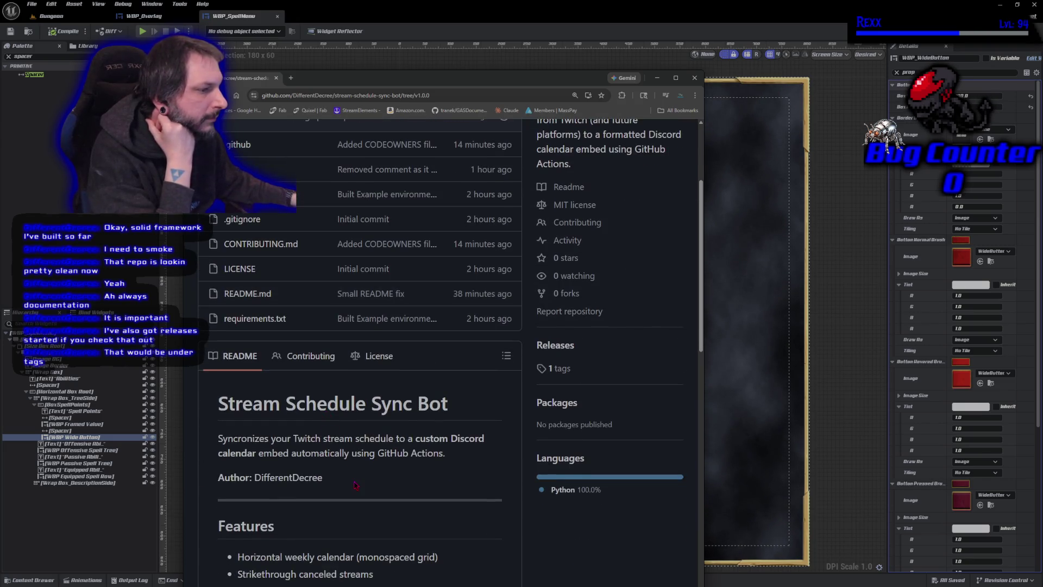
{"action": "scroll", "coordinate": [356, 485], "scroll_direction": "up", "scroll_amount": 3}
{"action": "left_click", "coordinate": [325, 96]}
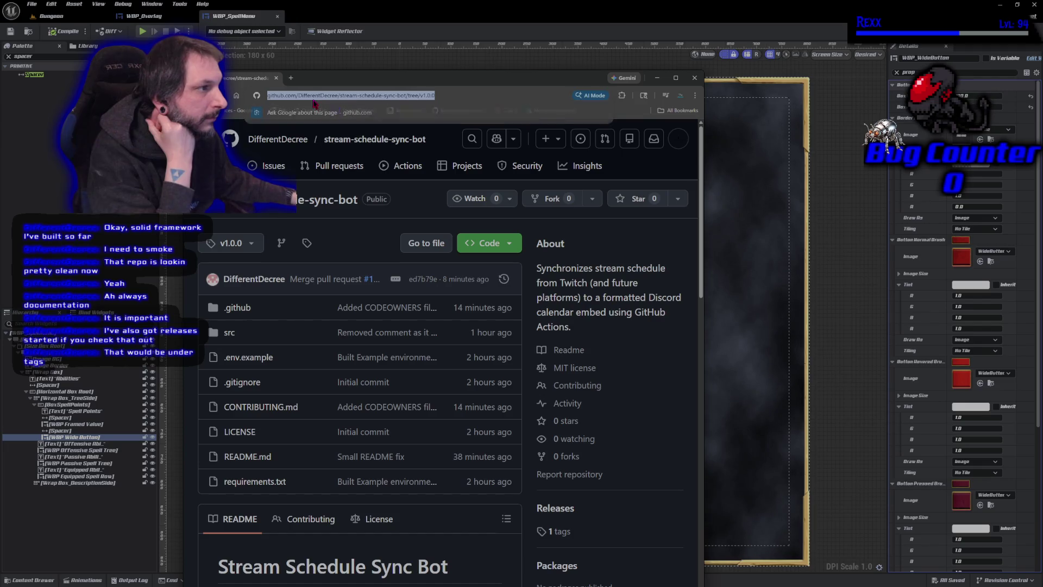
{"action": "right_click", "coordinate": [324, 94]}
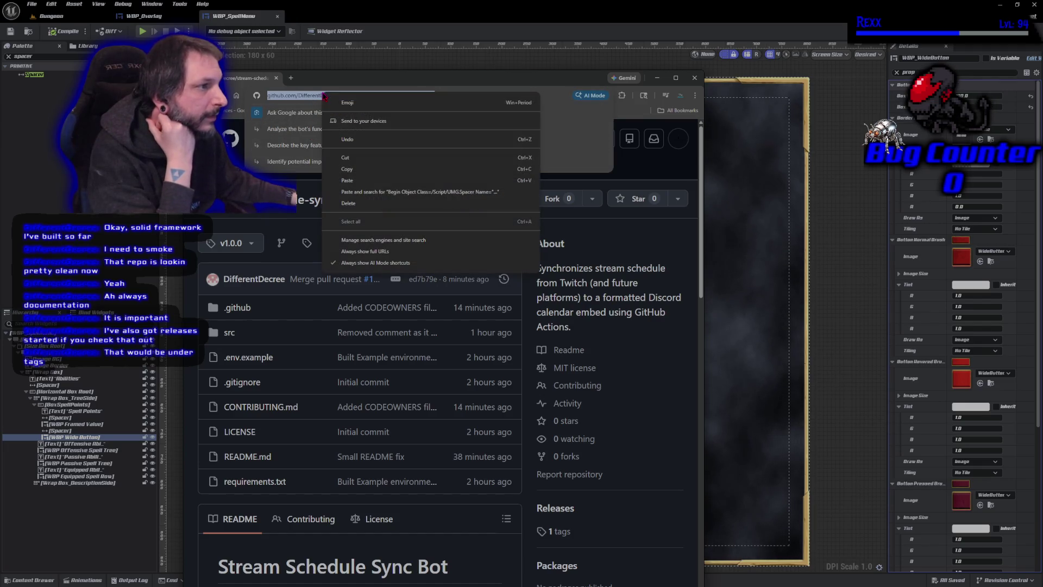
{"action": "left_click", "coordinate": [346, 168]}
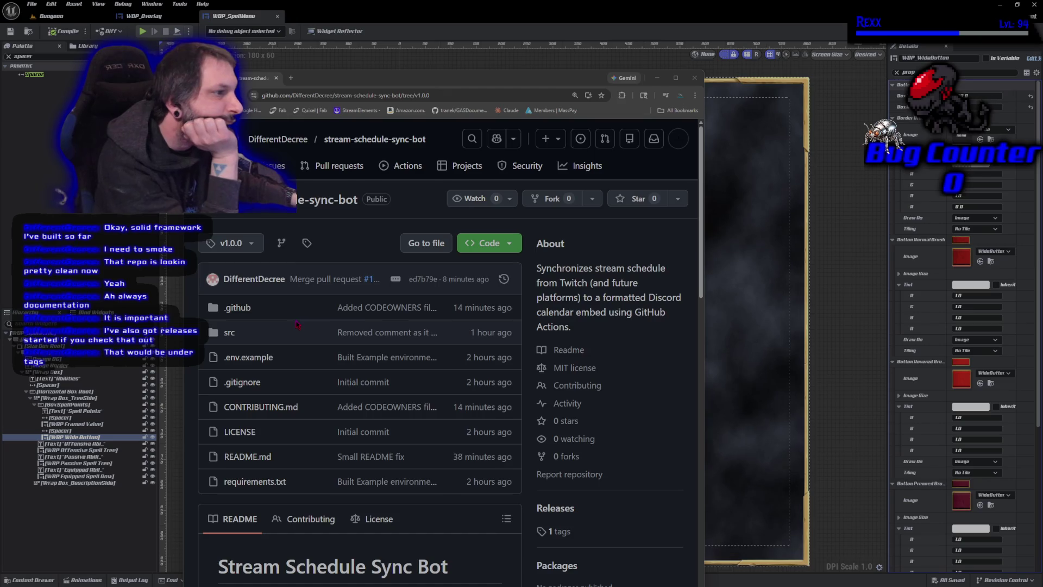
{"action": "scroll", "coordinate": [297, 334], "scroll_direction": "down", "scroll_amount": 1}
{"action": "scroll", "coordinate": [297, 333], "scroll_direction": "down", "scroll_amount": 3}
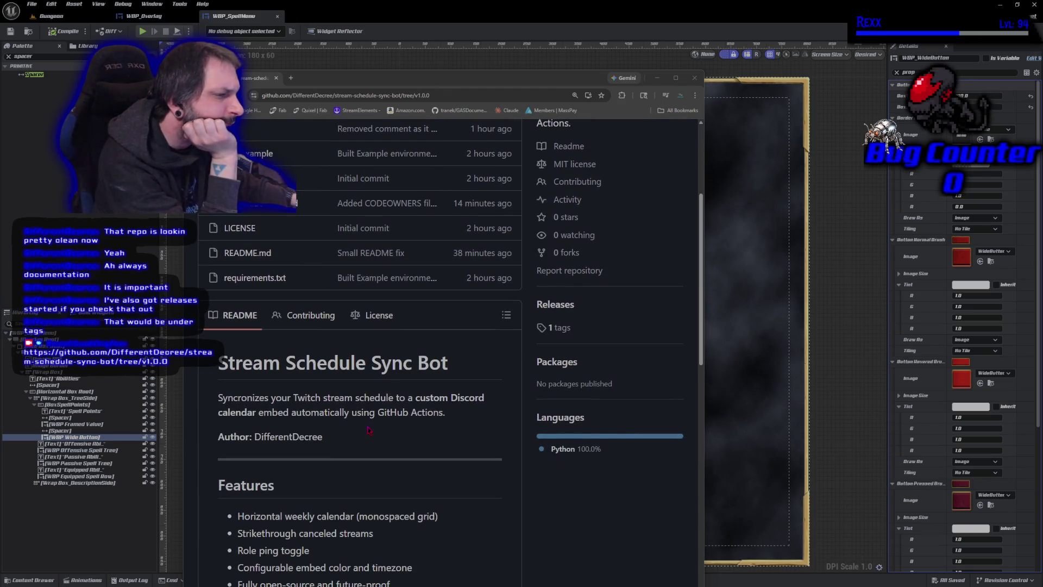
{"action": "scroll", "coordinate": [368, 430], "scroll_direction": "down", "scroll_amount": 1}
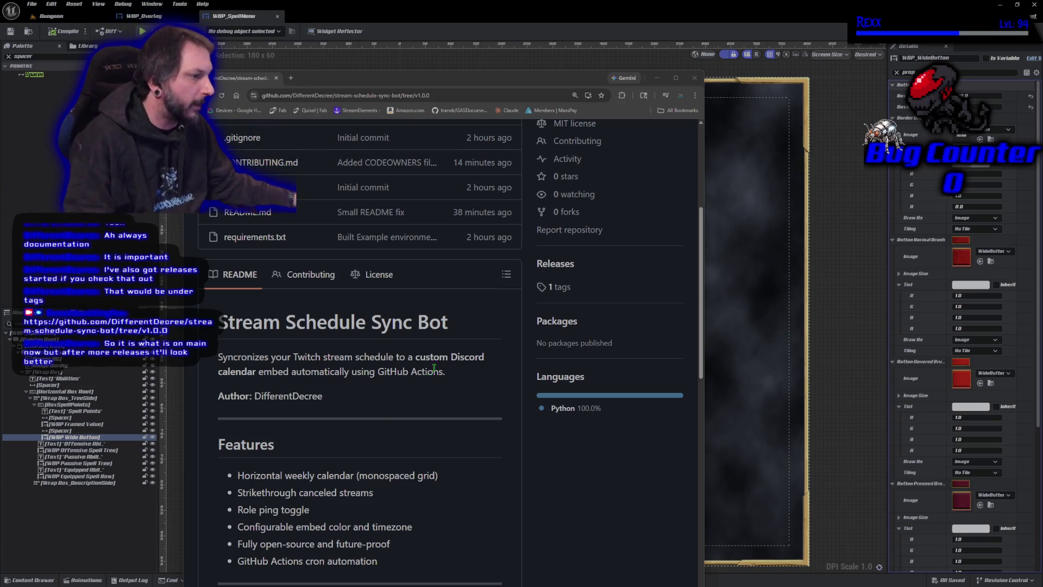
{"action": "scroll", "coordinate": [456, 361], "scroll_direction": "down", "scroll_amount": 3}
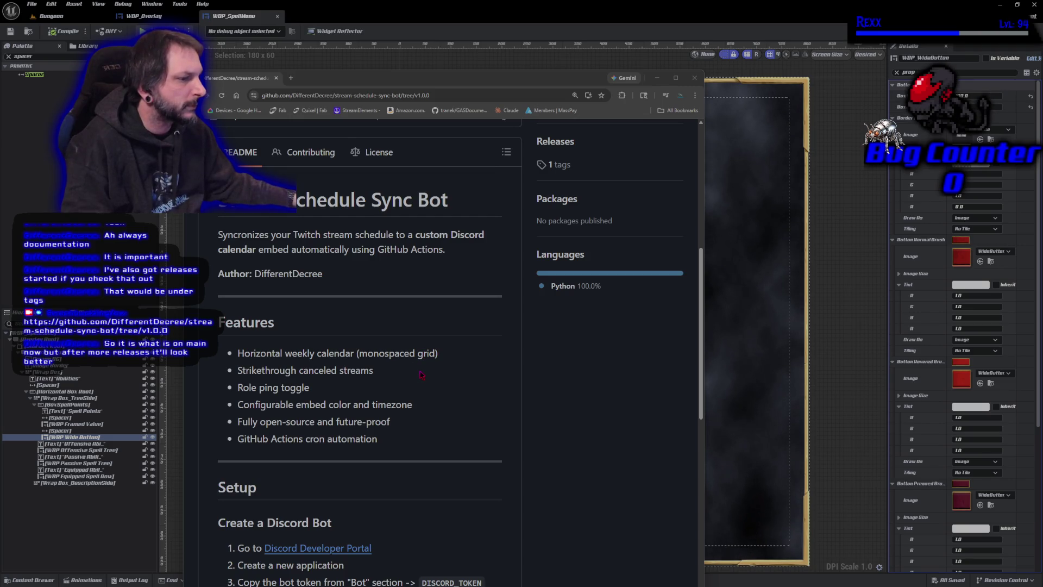
{"action": "scroll", "coordinate": [421, 375], "scroll_direction": "down", "scroll_amount": 5}
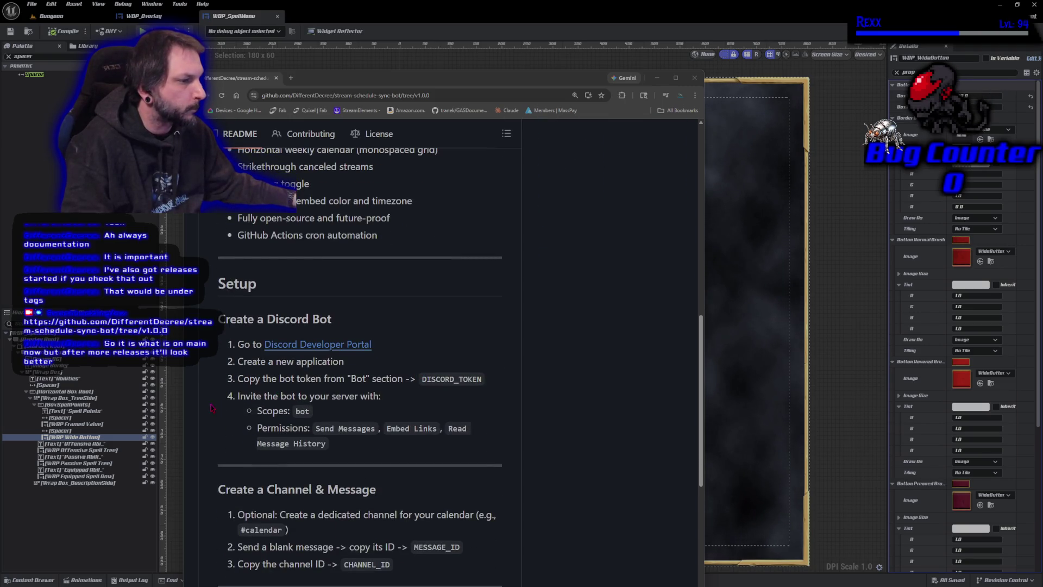
{"action": "scroll", "coordinate": [215, 394], "scroll_direction": "down", "scroll_amount": 2}
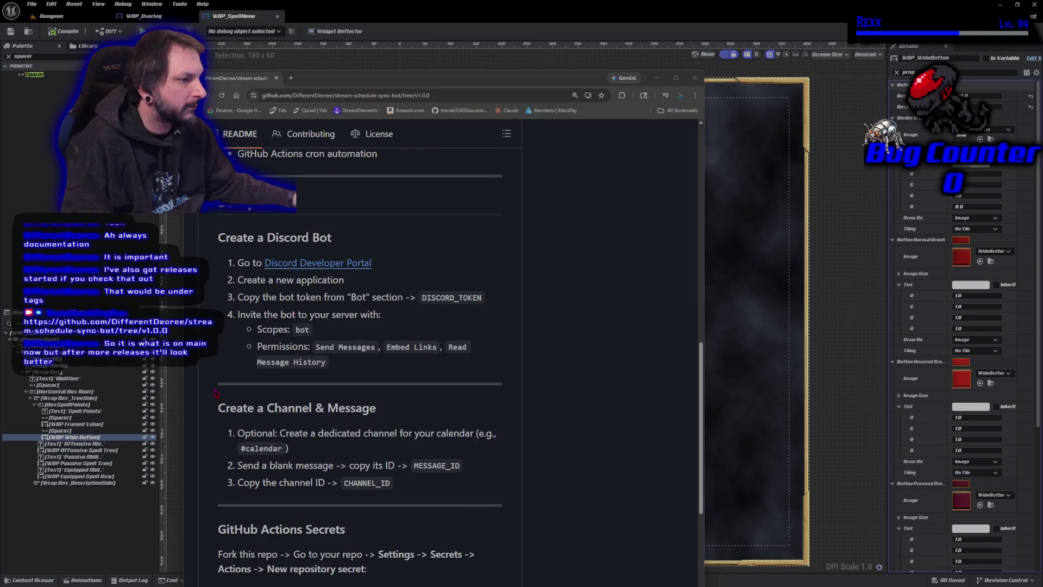
{"action": "scroll", "coordinate": [215, 394], "scroll_direction": "down", "scroll_amount": 3}
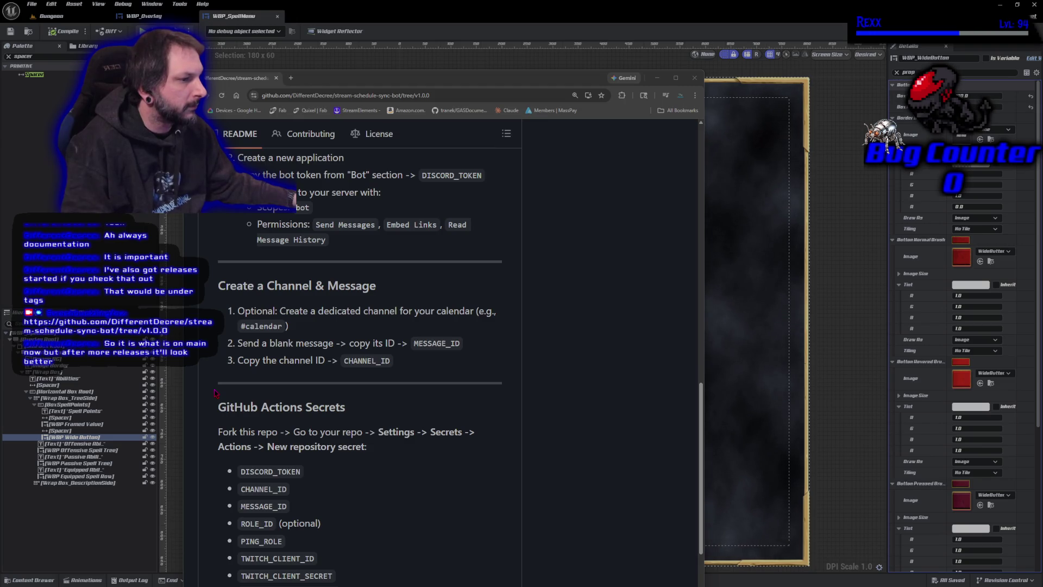
{"action": "scroll", "coordinate": [215, 393], "scroll_direction": "down", "scroll_amount": 4}
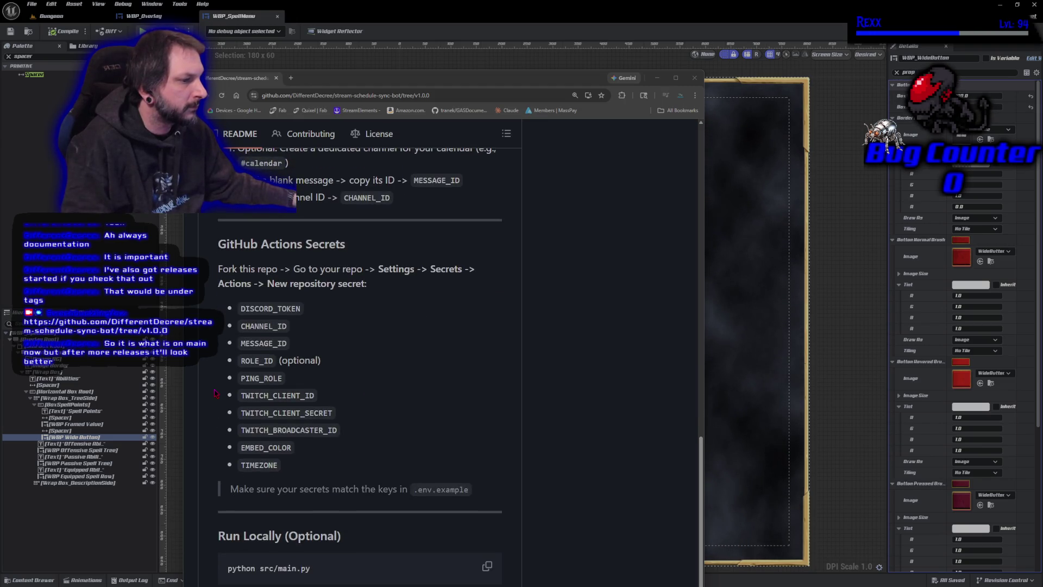
{"action": "scroll", "coordinate": [215, 394], "scroll_direction": "down", "scroll_amount": 2}
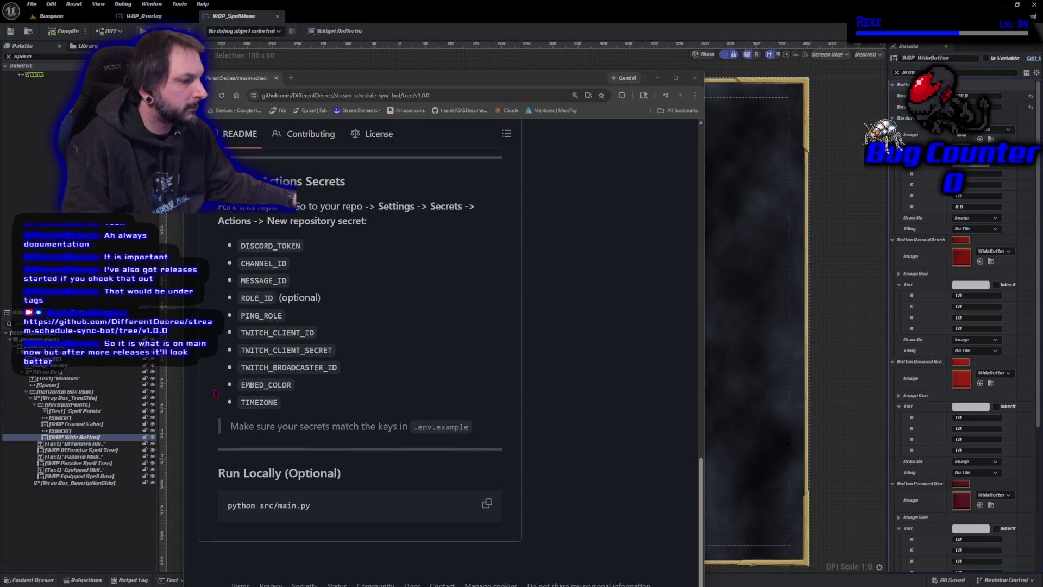
{"action": "scroll", "coordinate": [215, 393], "scroll_direction": "up", "scroll_amount": 15}
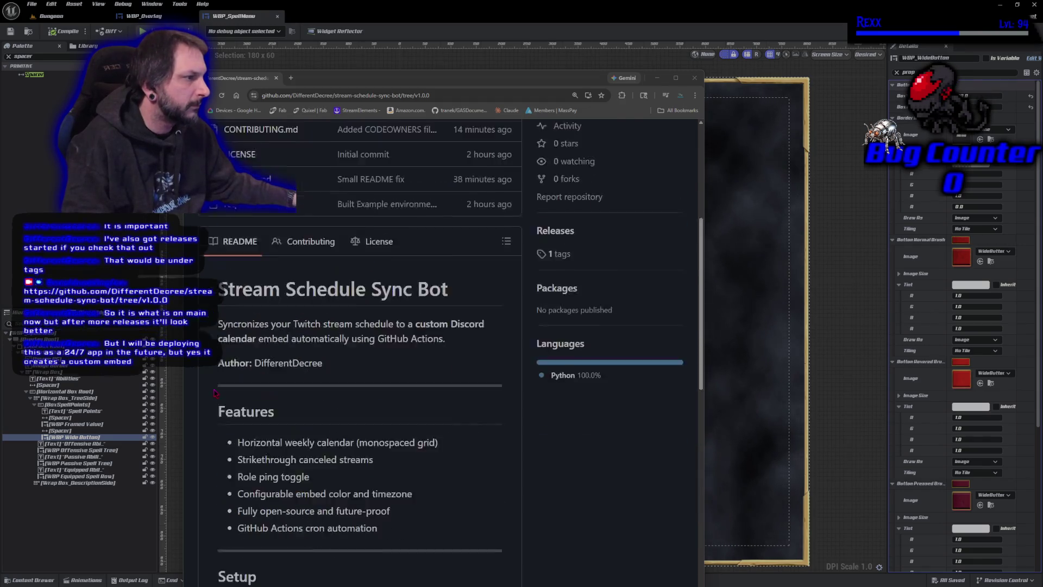
{"action": "scroll", "coordinate": [215, 394], "scroll_direction": "up", "scroll_amount": 5}
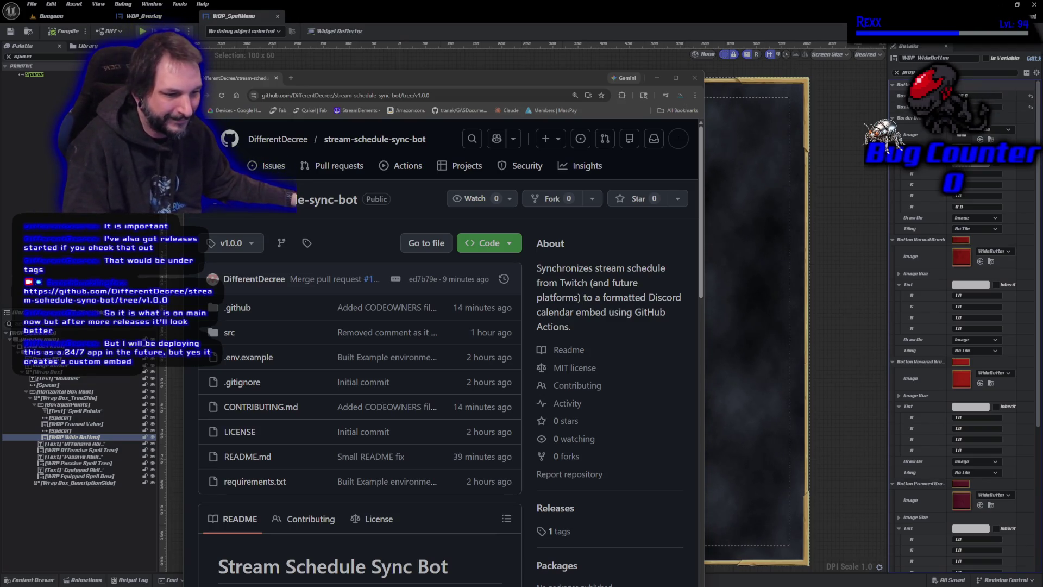
{"action": "scroll", "coordinate": [356, 367], "scroll_direction": "down", "scroll_amount": 8}
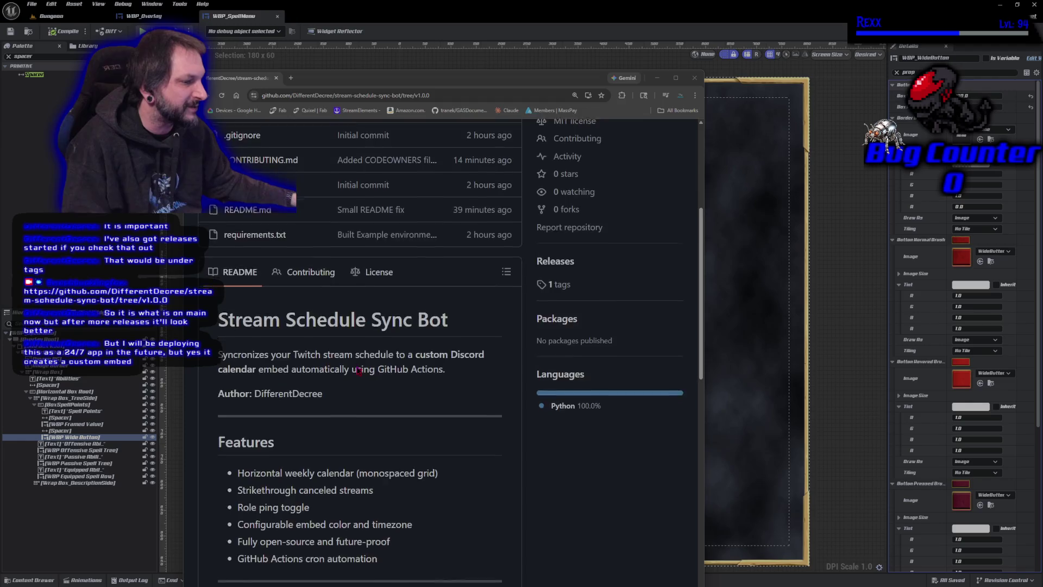
{"action": "scroll", "coordinate": [358, 372], "scroll_direction": "down", "scroll_amount": 6}
{"action": "scroll", "coordinate": [335, 380], "scroll_direction": "up", "scroll_amount": 7}
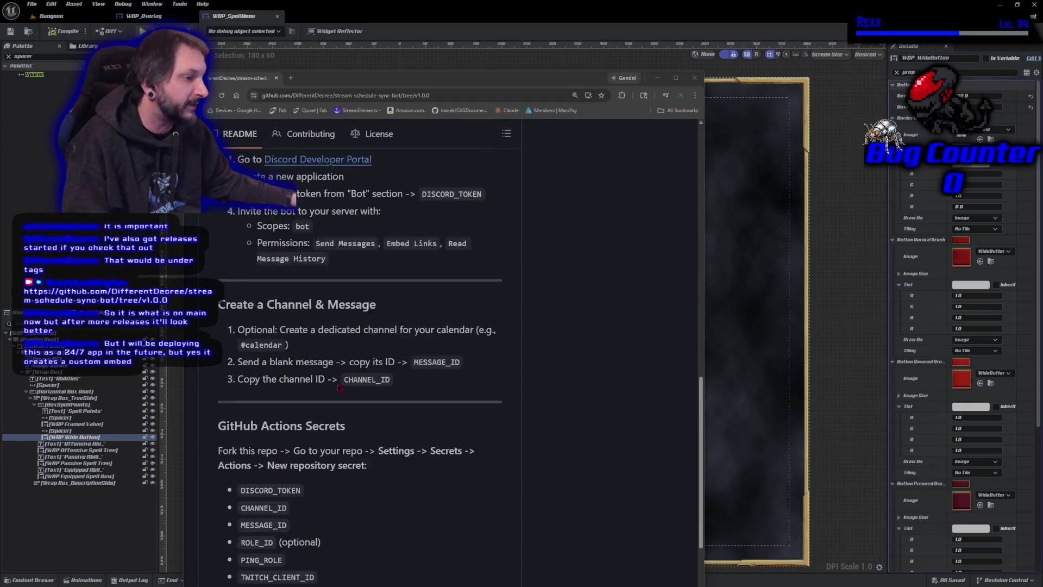
{"action": "scroll", "coordinate": [335, 379], "scroll_direction": "up", "scroll_amount": 6}
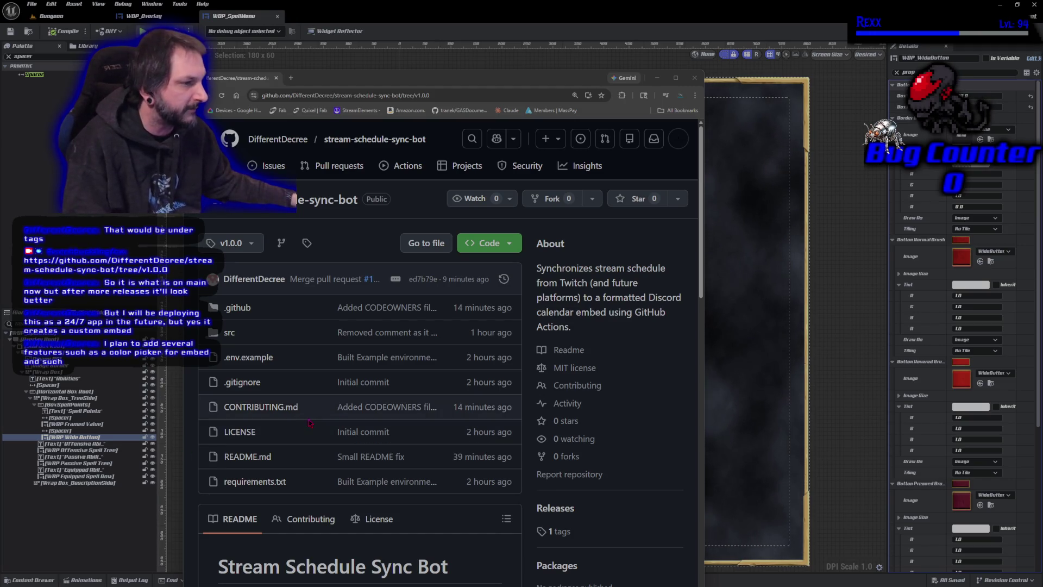
{"action": "scroll", "coordinate": [308, 423], "scroll_direction": "down", "scroll_amount": 7}
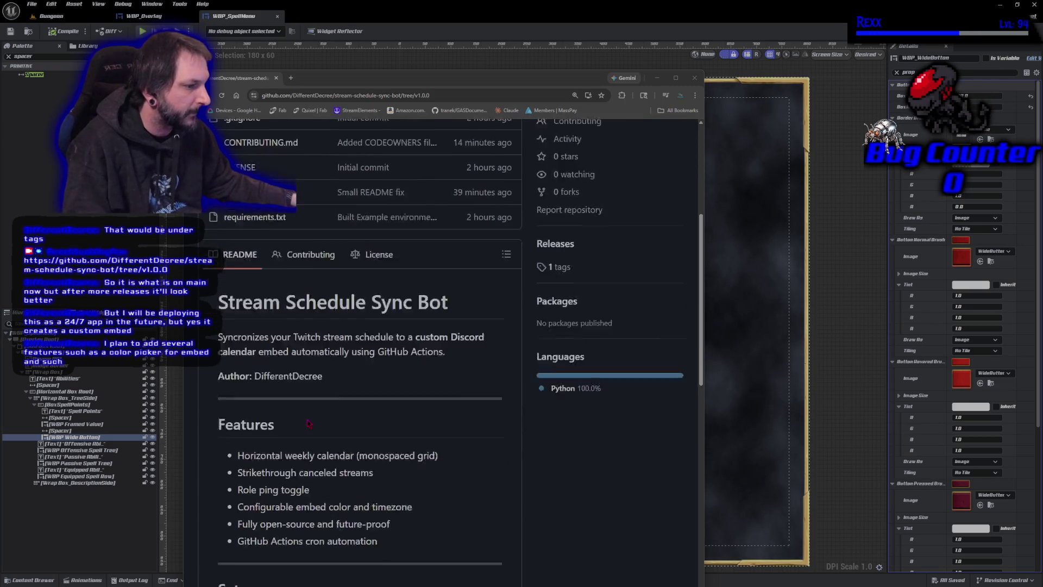
{"action": "scroll", "coordinate": [308, 423], "scroll_direction": "down", "scroll_amount": 3}
{"action": "scroll", "coordinate": [235, 423], "scroll_direction": "down", "scroll_amount": 3}
{"action": "scroll", "coordinate": [235, 423], "scroll_direction": "down", "scroll_amount": 5}
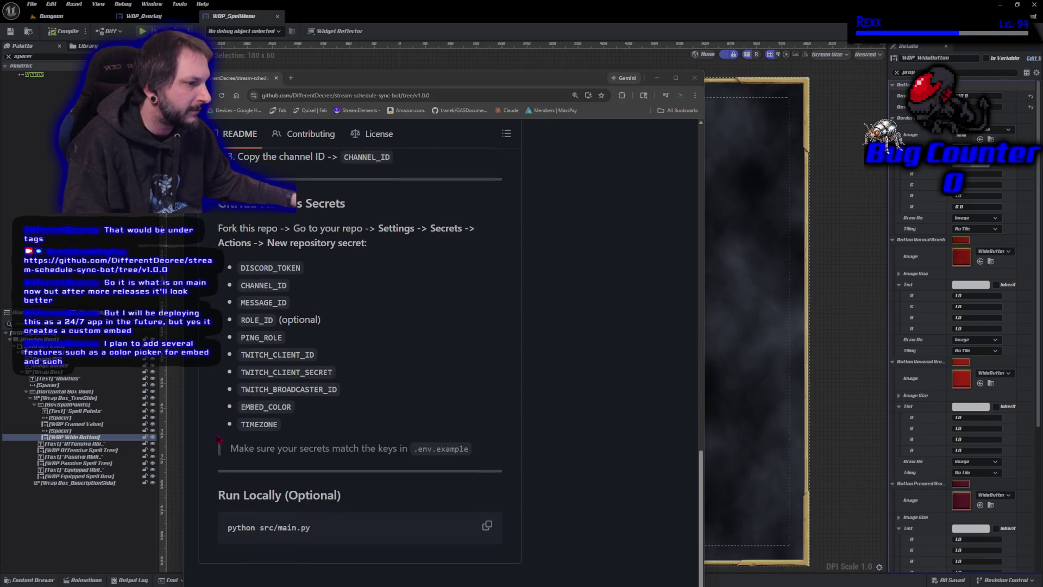
{"action": "scroll", "coordinate": [217, 439], "scroll_direction": "up", "scroll_amount": 12}
{"action": "scroll", "coordinate": [215, 432], "scroll_direction": "down", "scroll_amount": 9}
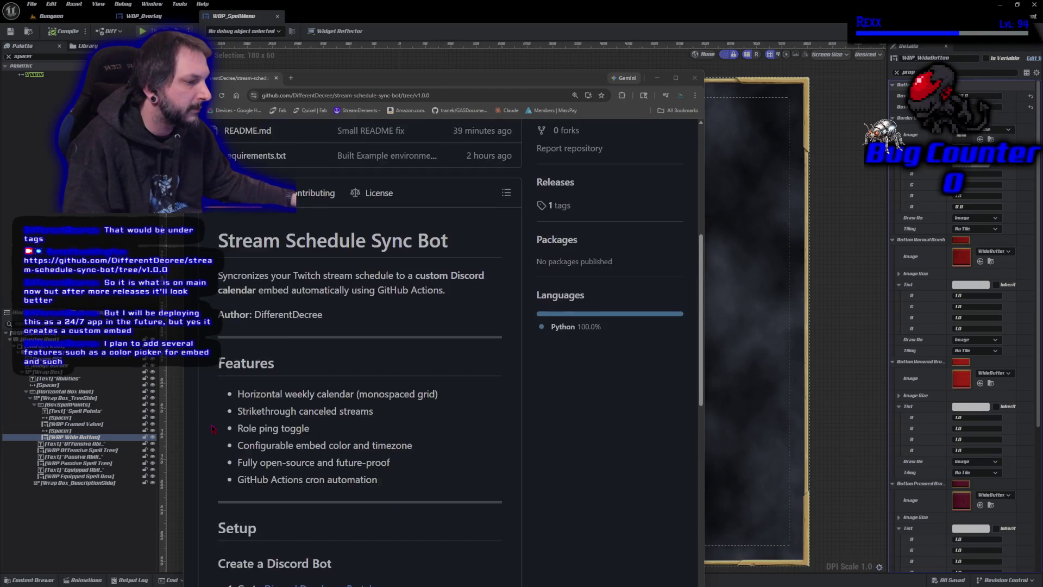
{"action": "scroll", "coordinate": [213, 429], "scroll_direction": "down", "scroll_amount": 4}
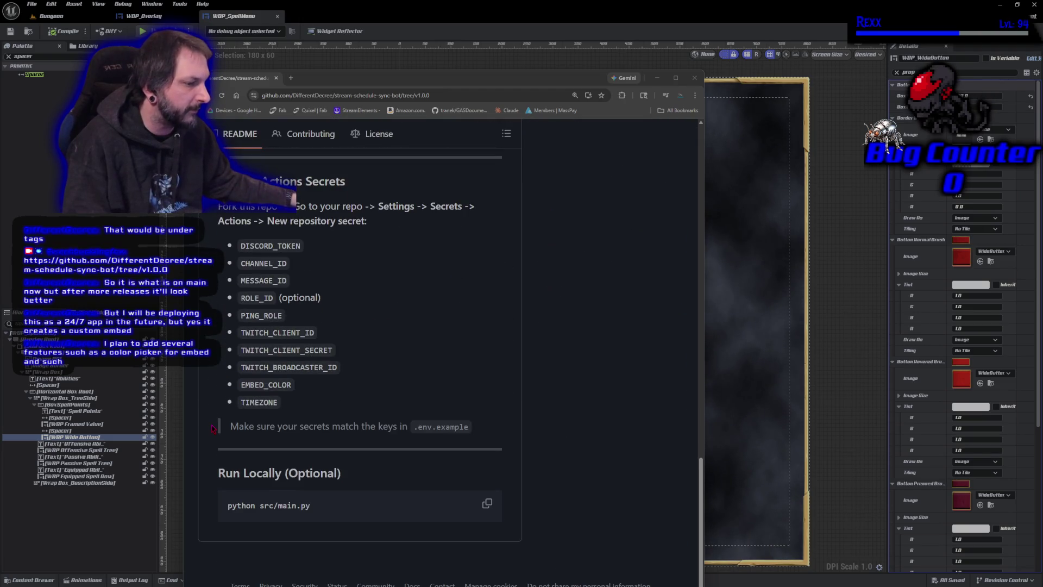
{"action": "left_click_drag", "start_coordinate": [224, 505], "coordinate": [312, 514]}
{"action": "left_click", "coordinate": [228, 520]}
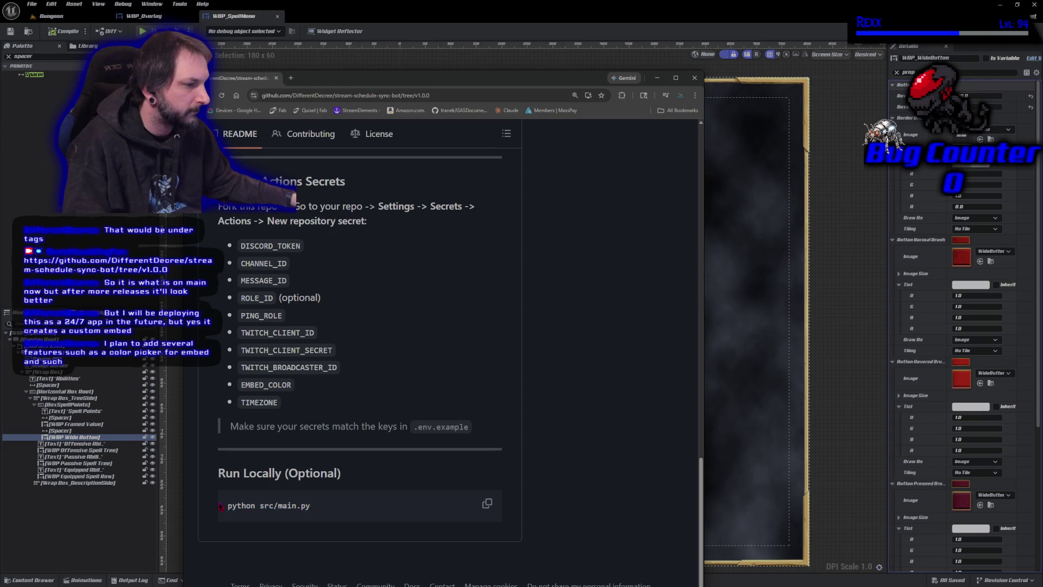
{"action": "scroll", "coordinate": [220, 508], "scroll_direction": "up", "scroll_amount": 20}
{"action": "scroll", "coordinate": [214, 495], "scroll_direction": "up", "scroll_amount": 2}
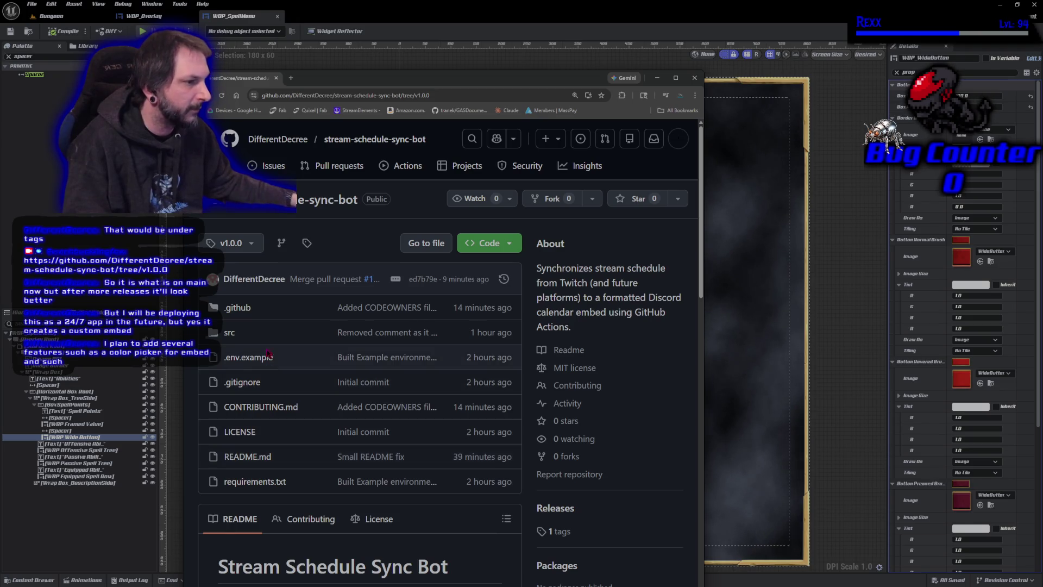
{"action": "scroll", "coordinate": [254, 306], "scroll_direction": "down", "scroll_amount": 4}
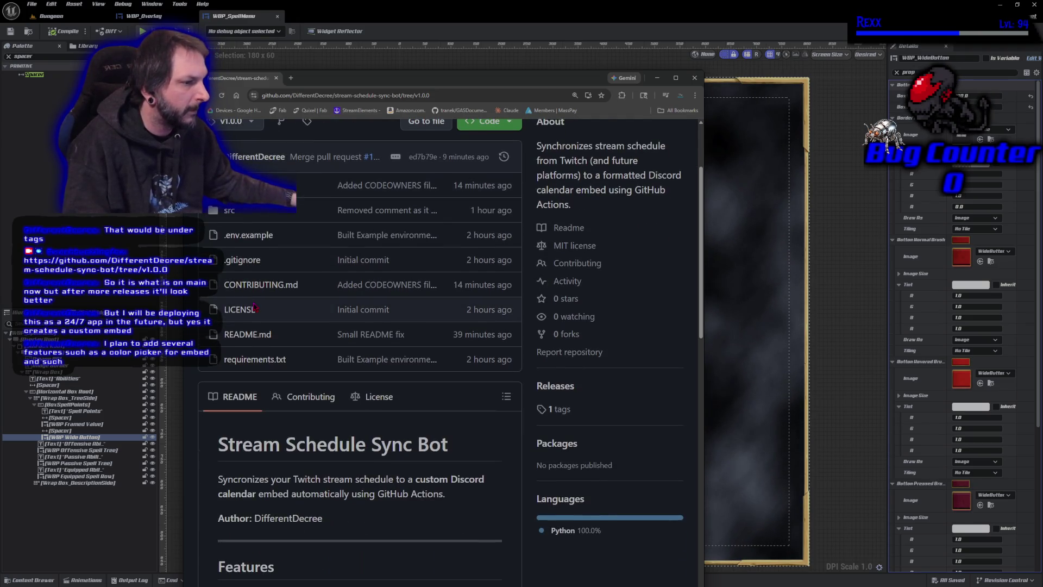
{"action": "scroll", "coordinate": [234, 261], "scroll_direction": "up", "scroll_amount": 4}
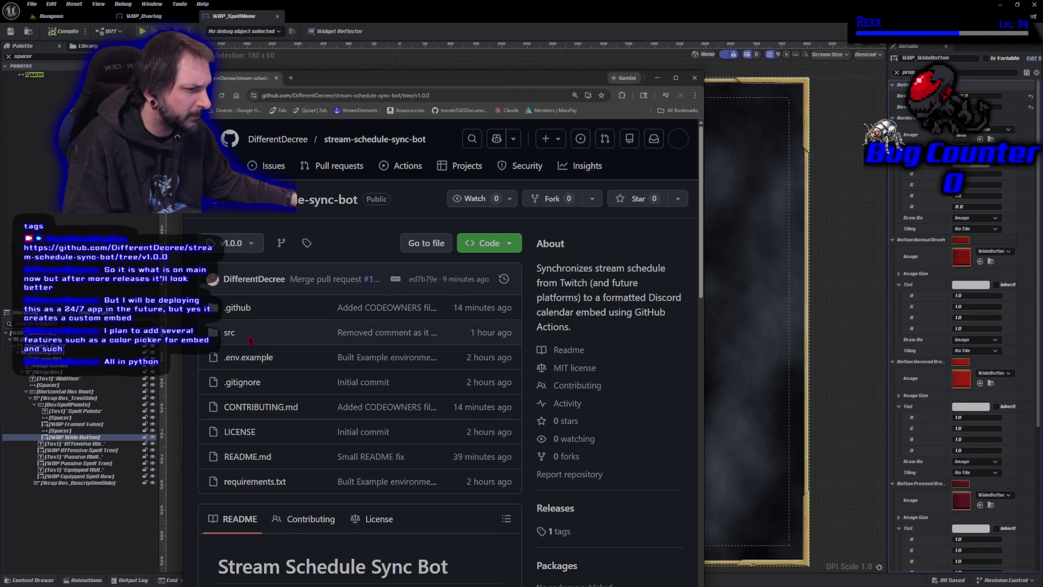
Step: Open the src folder and read through main.py in a maximized browser window
{"action": "double_click", "coordinate": [228, 332]}
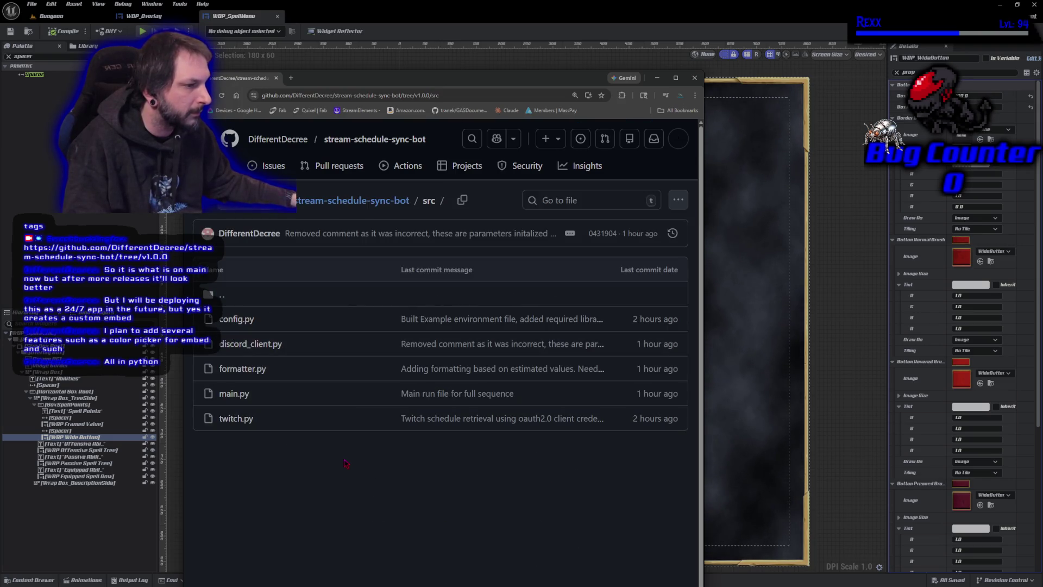
{"action": "left_click", "coordinate": [233, 393]}
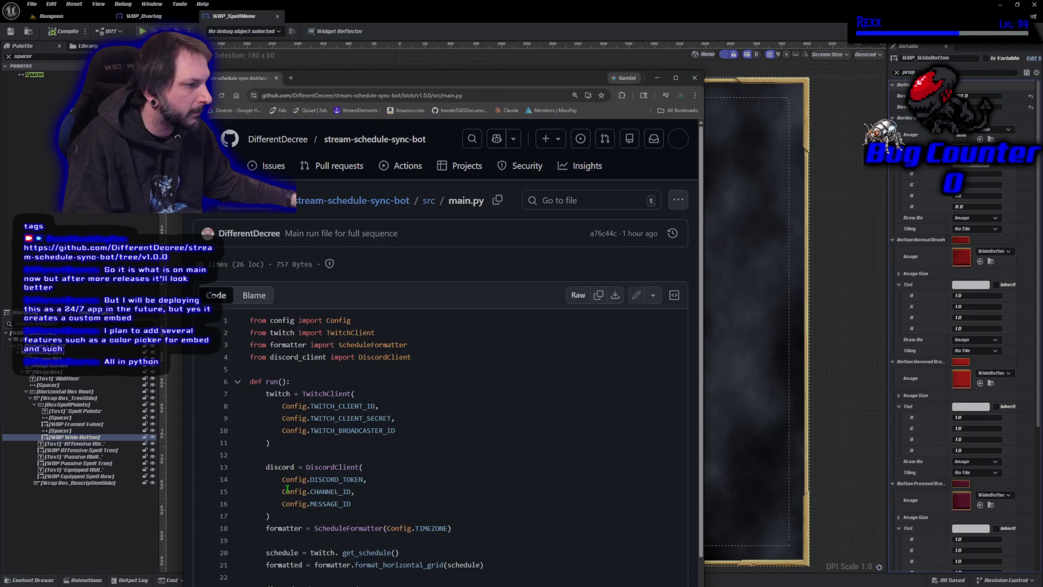
{"action": "scroll", "coordinate": [564, 357], "scroll_direction": "down", "scroll_amount": 2}
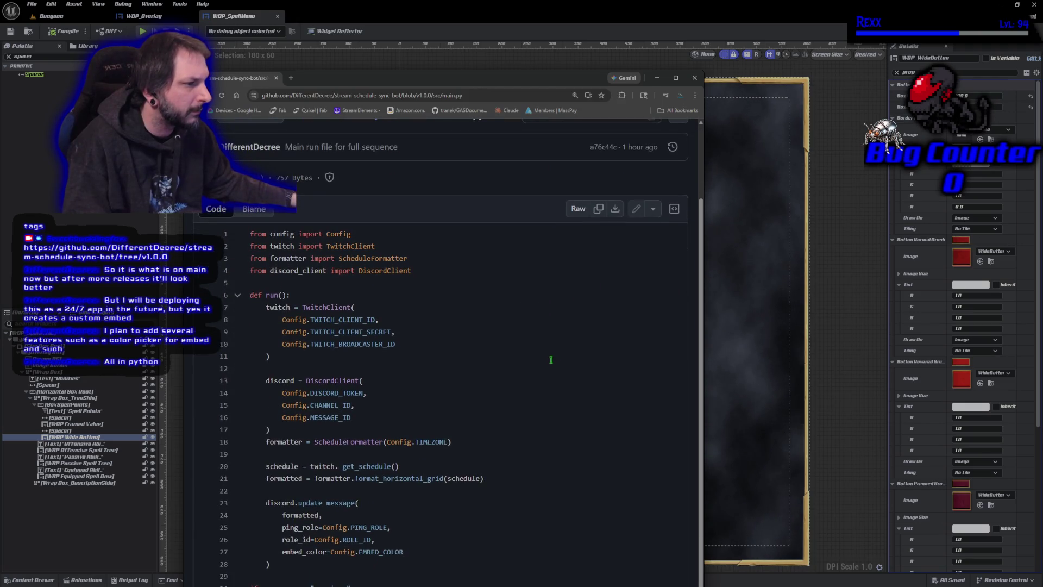
{"action": "double_click", "coordinate": [376, 80]}
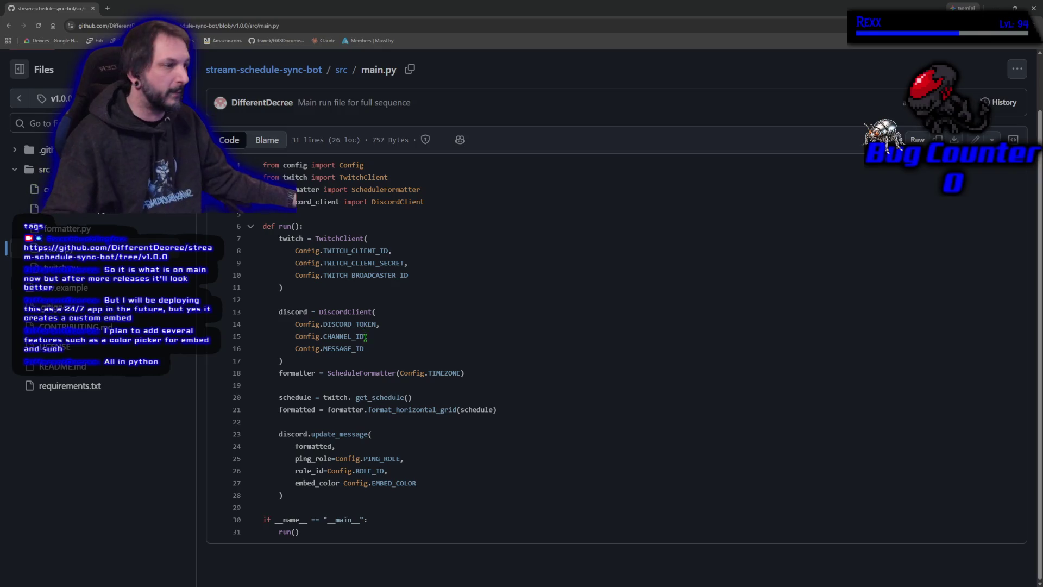
{"action": "scroll", "coordinate": [367, 337], "scroll_direction": "up", "scroll_amount": 2}
{"action": "scroll", "coordinate": [367, 337], "scroll_direction": "down", "scroll_amount": 1}
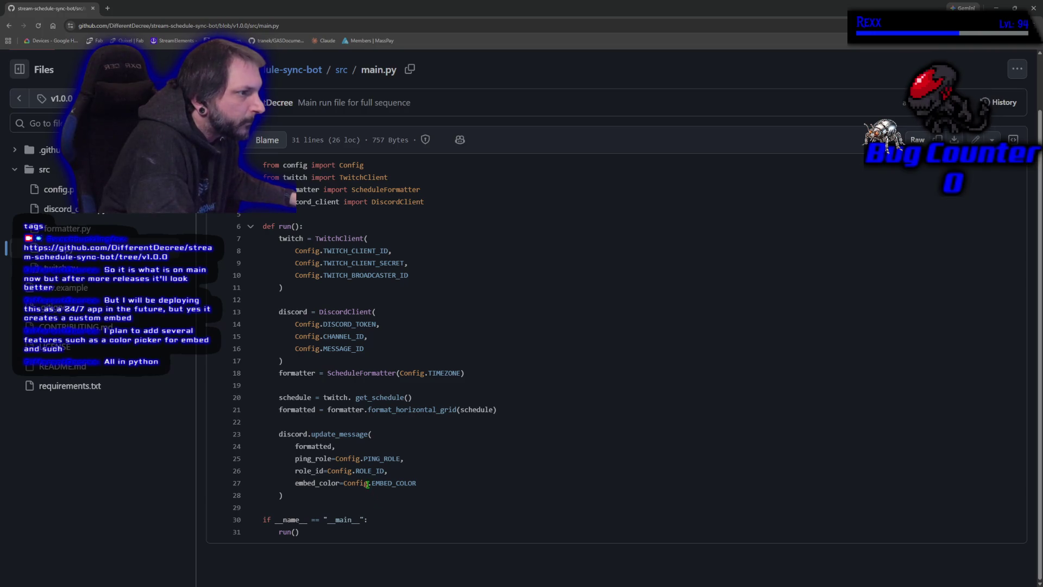
Step: Go back to view twitch.py, then open formatter.py from the src listing
{"action": "key", "text": "alt+Left"}
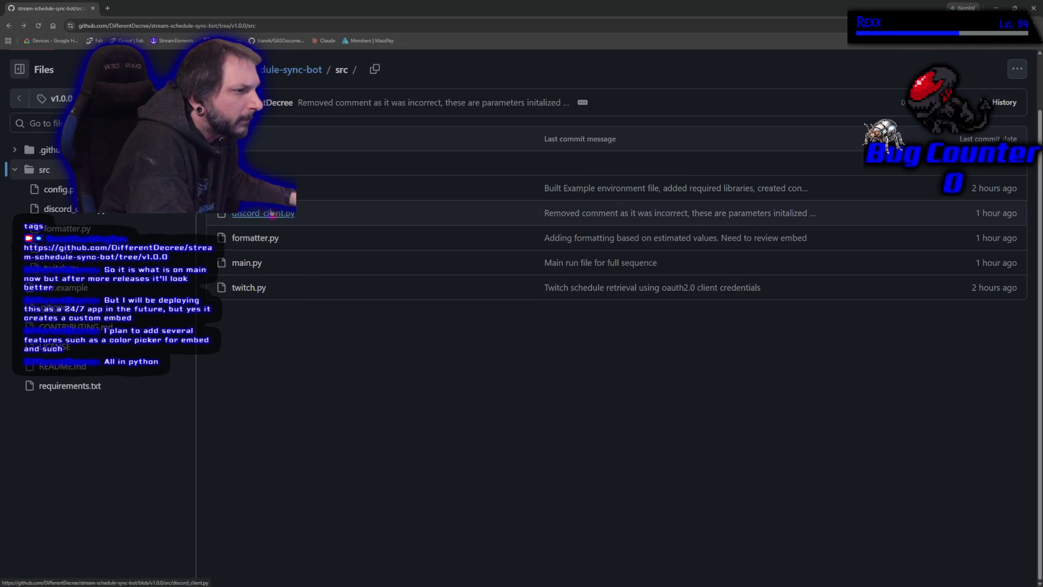
{"action": "left_click", "coordinate": [251, 287]}
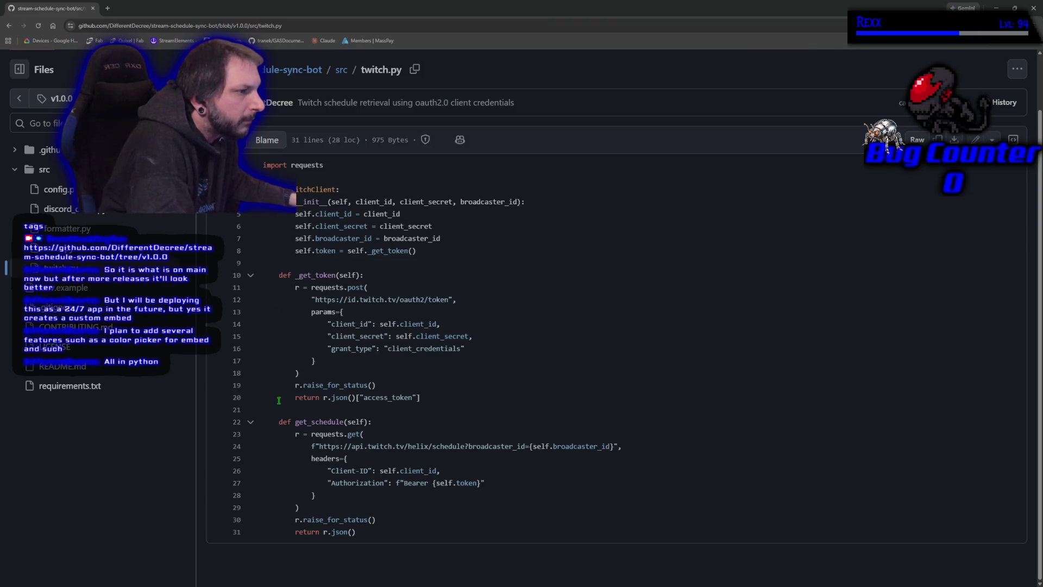
{"action": "key", "text": "alt+Left"}
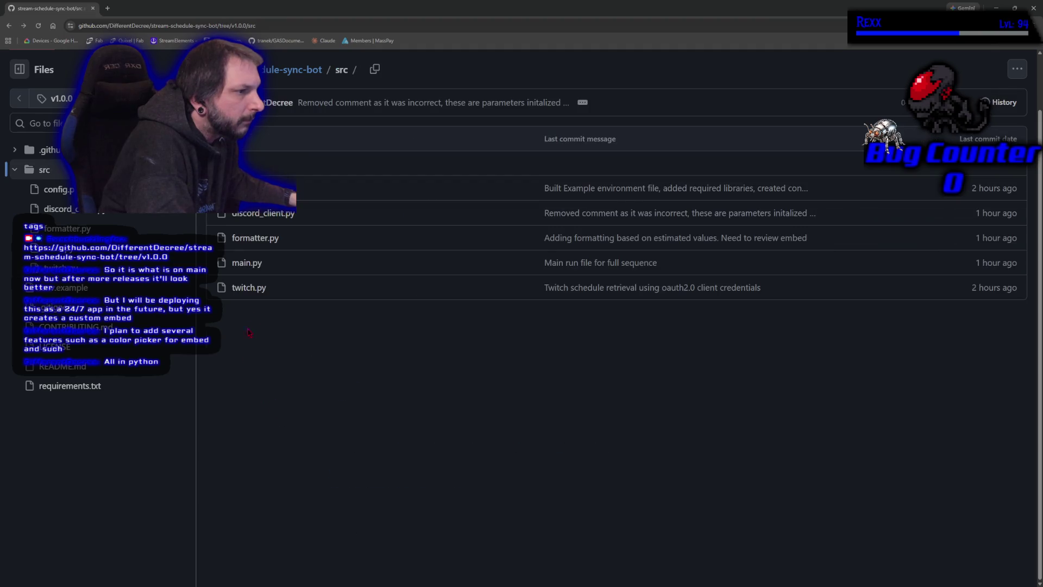
{"action": "left_click", "coordinate": [255, 235]}
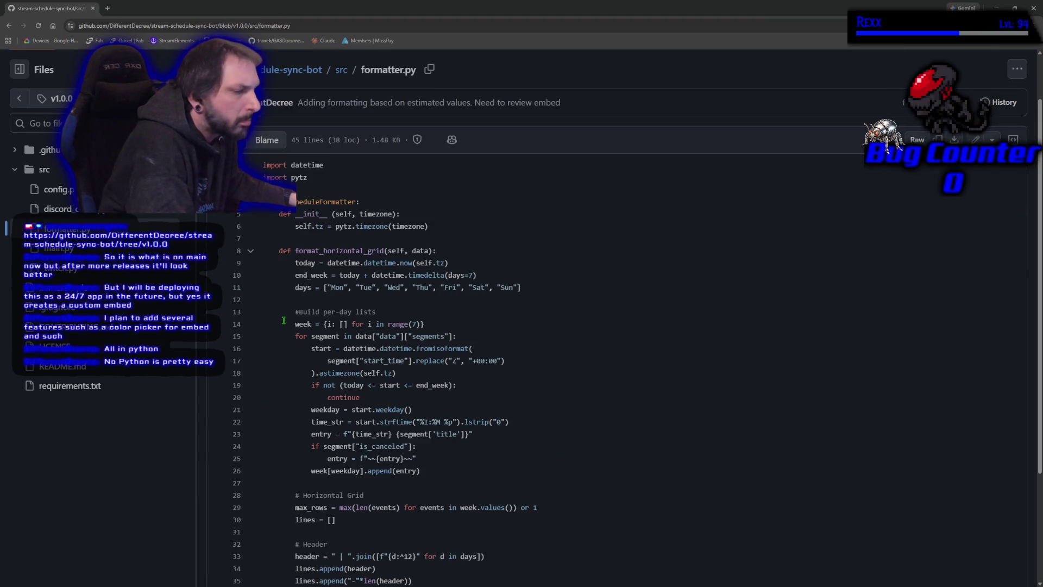
{"action": "scroll", "coordinate": [283, 320], "scroll_direction": "down", "scroll_amount": 3}
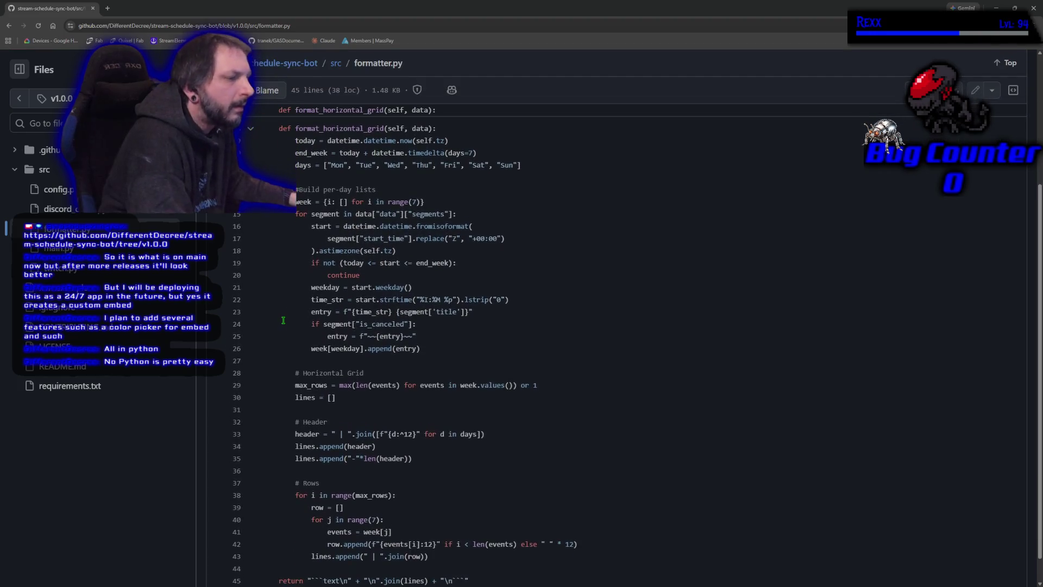
{"action": "scroll", "coordinate": [283, 320], "scroll_direction": "up", "scroll_amount": 5}
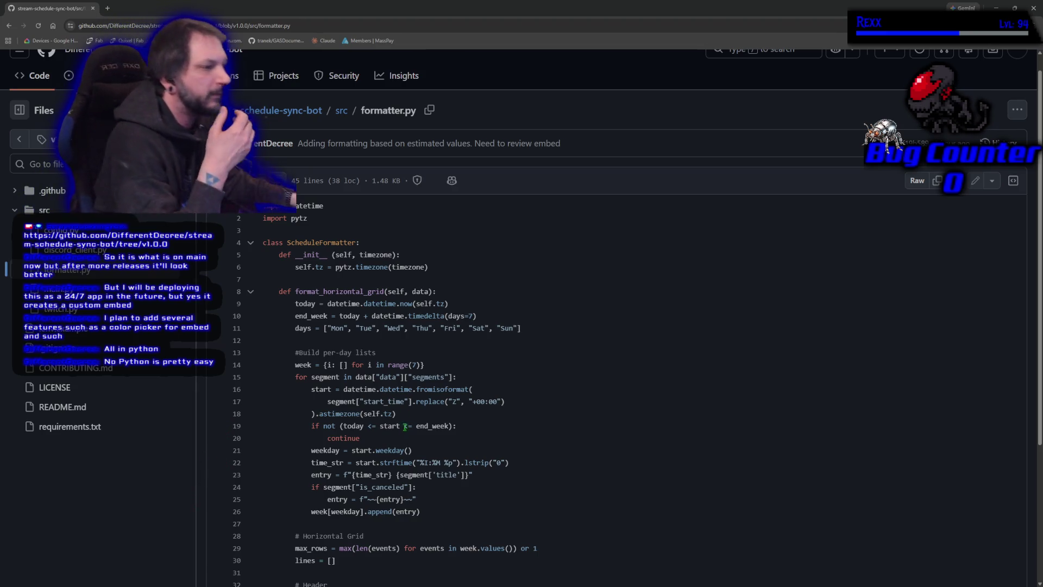
{"action": "scroll", "coordinate": [599, 463], "scroll_direction": "down", "scroll_amount": 2}
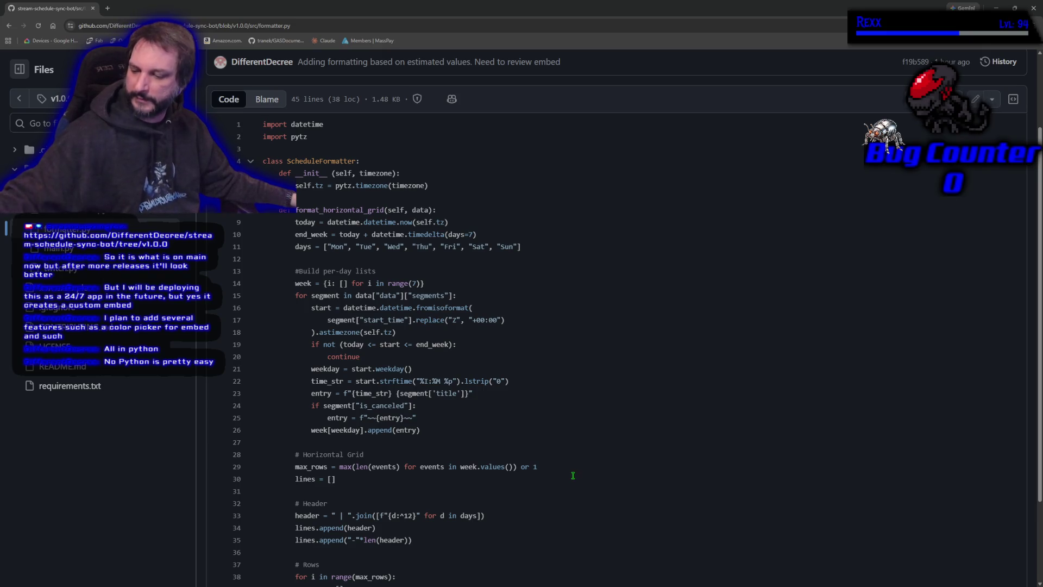
{"action": "scroll", "coordinate": [575, 471], "scroll_direction": "down", "scroll_amount": 2}
{"action": "scroll", "coordinate": [554, 455], "scroll_direction": "down", "scroll_amount": 1}
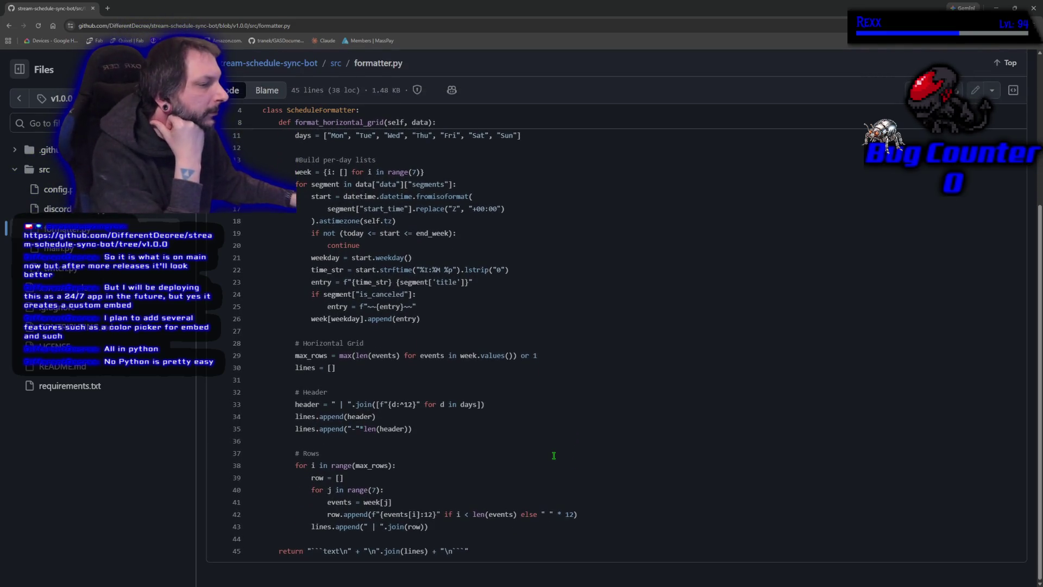
{"action": "scroll", "coordinate": [545, 460], "scroll_direction": "up", "scroll_amount": 5}
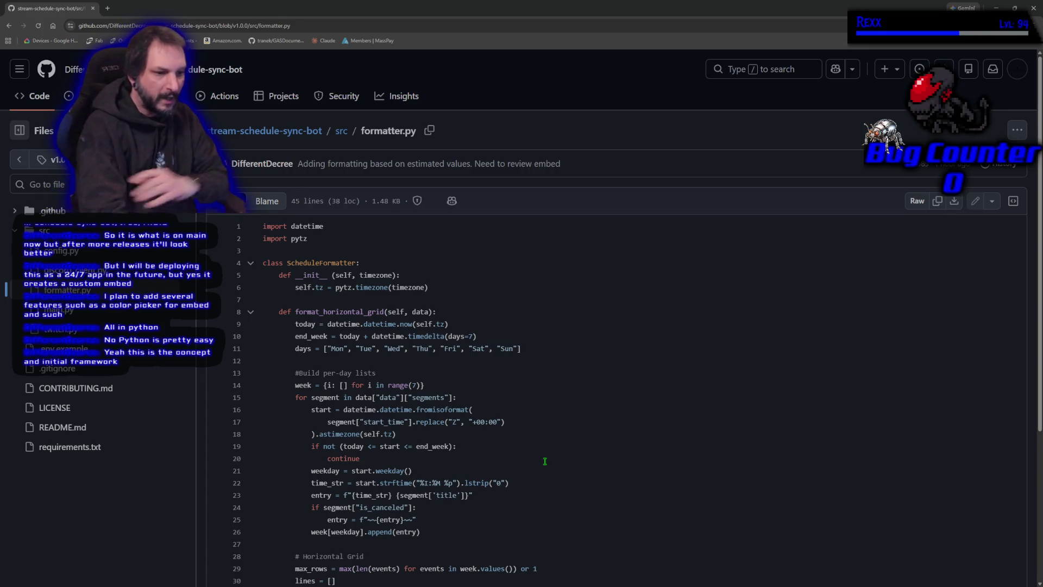
{"action": "scroll", "coordinate": [549, 465], "scroll_direction": "down", "scroll_amount": 1}
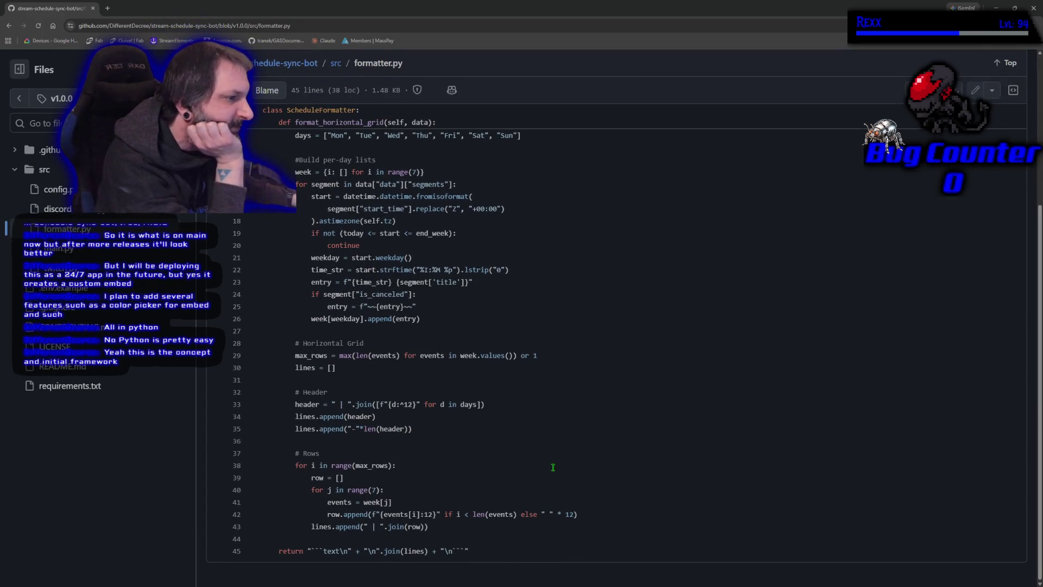
{"action": "scroll", "coordinate": [557, 459], "scroll_direction": "up", "scroll_amount": 2}
{"action": "scroll", "coordinate": [559, 452], "scroll_direction": "down", "scroll_amount": 1}
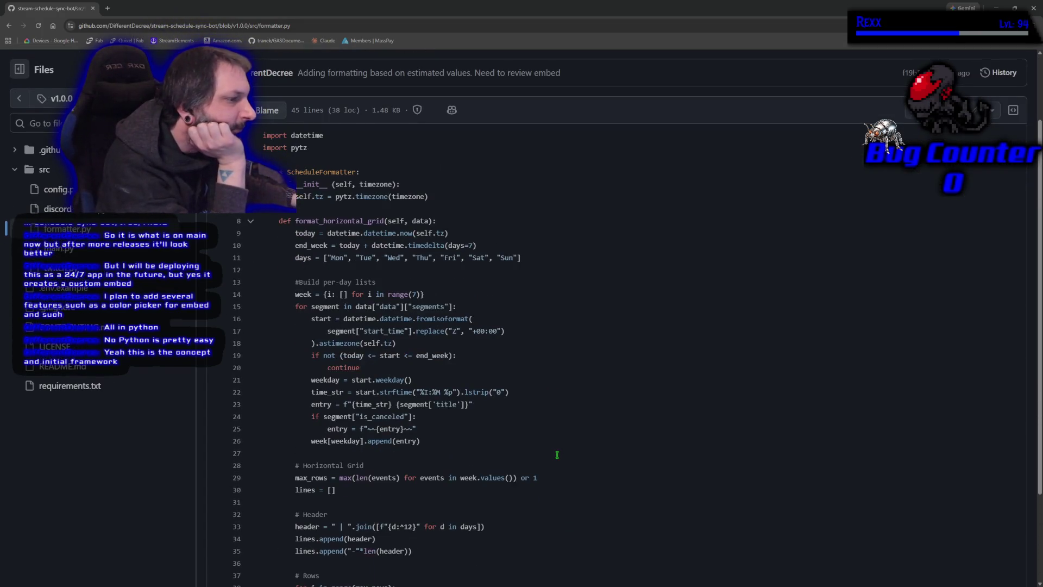
{"action": "scroll", "coordinate": [556, 454], "scroll_direction": "down", "scroll_amount": 2}
{"action": "key", "text": "alt+Left"}
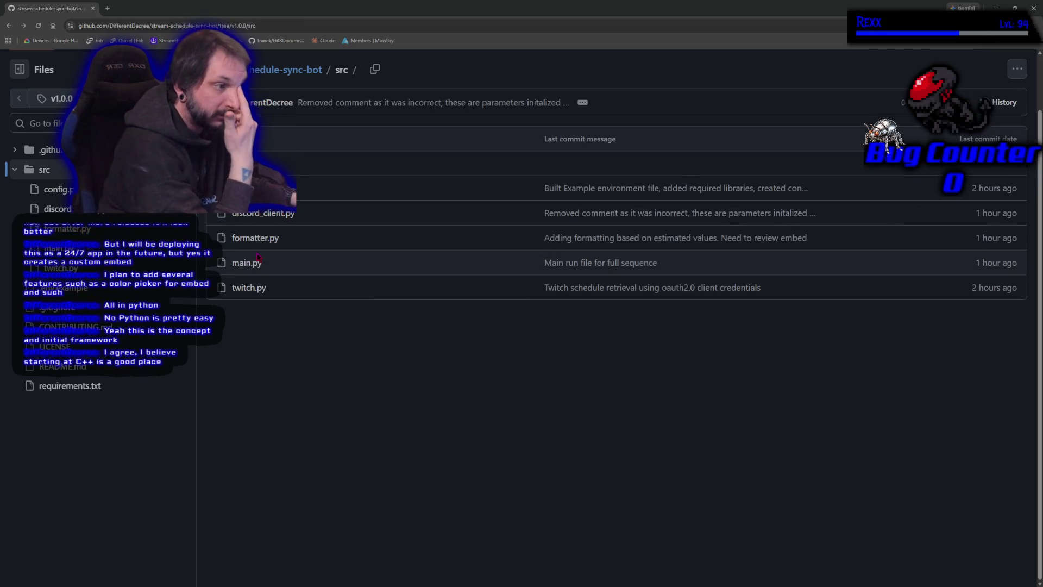
Step: Browse discord_client.py and config.py, highlighting config.py's Twitch credential lines 13–15
{"action": "left_click", "coordinate": [262, 212]}
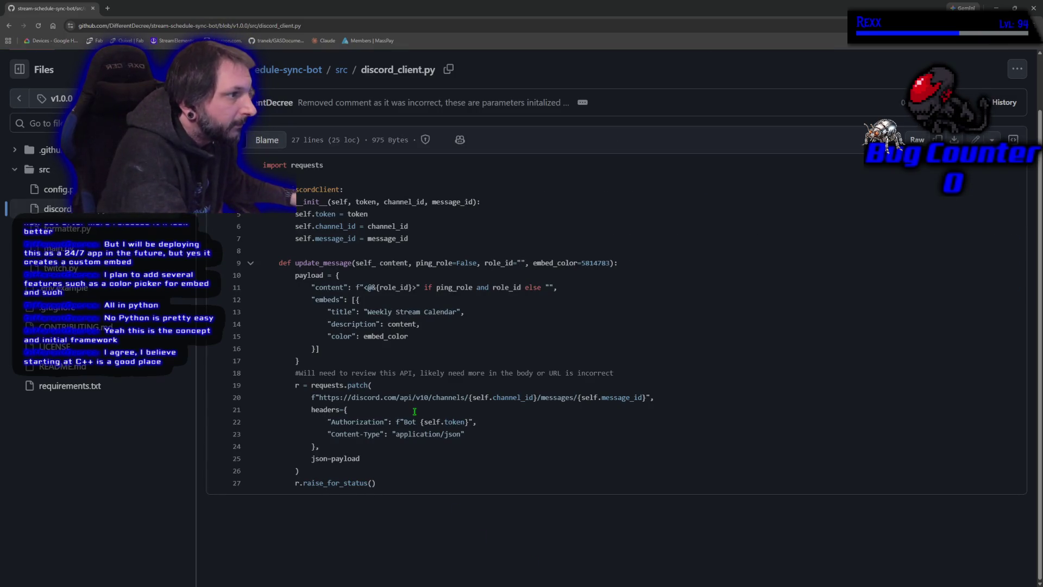
{"action": "key", "text": "alt+Left"}
{"action": "left_click", "coordinate": [239, 186]}
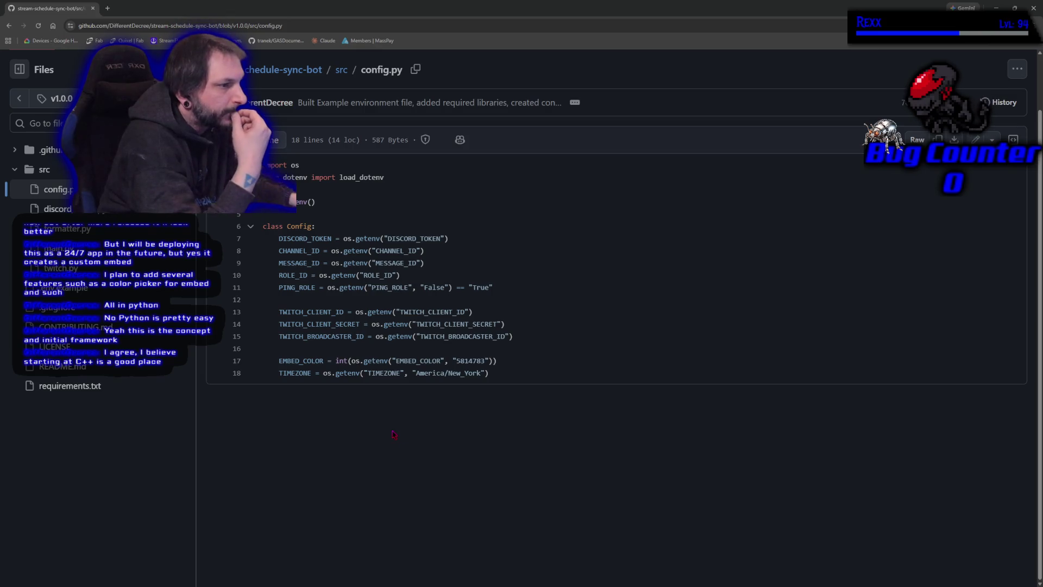
{"action": "mouse_move", "coordinate": [270, 312]}
{"action": "left_mouse_down"}
{"action": "mouse_move", "coordinate": [366, 335]}
{"action": "mouse_move", "coordinate": [516, 336]}
{"action": "left_mouse_up"}
{"action": "left_click", "coordinate": [388, 457]}
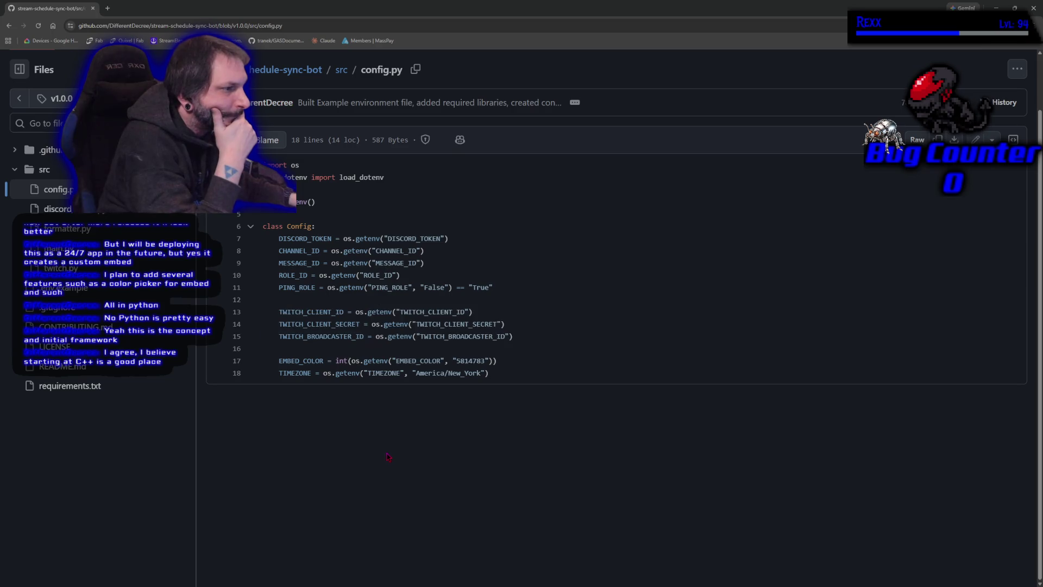
{"action": "key", "text": "alt+Left"}
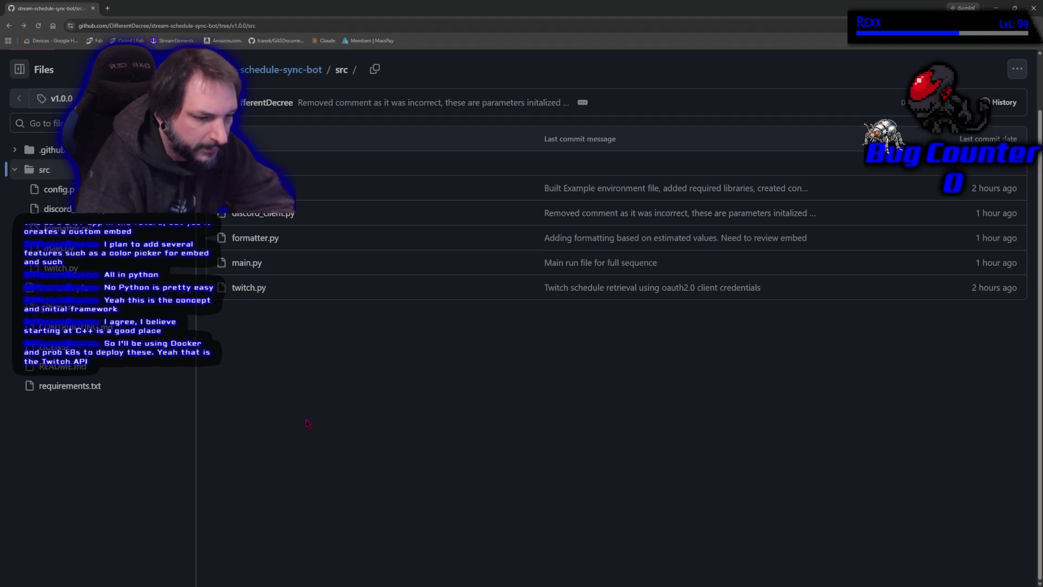
Step: Check main.py and discord_client.py again, ending on config.py
{"action": "left_click", "coordinate": [247, 263]}
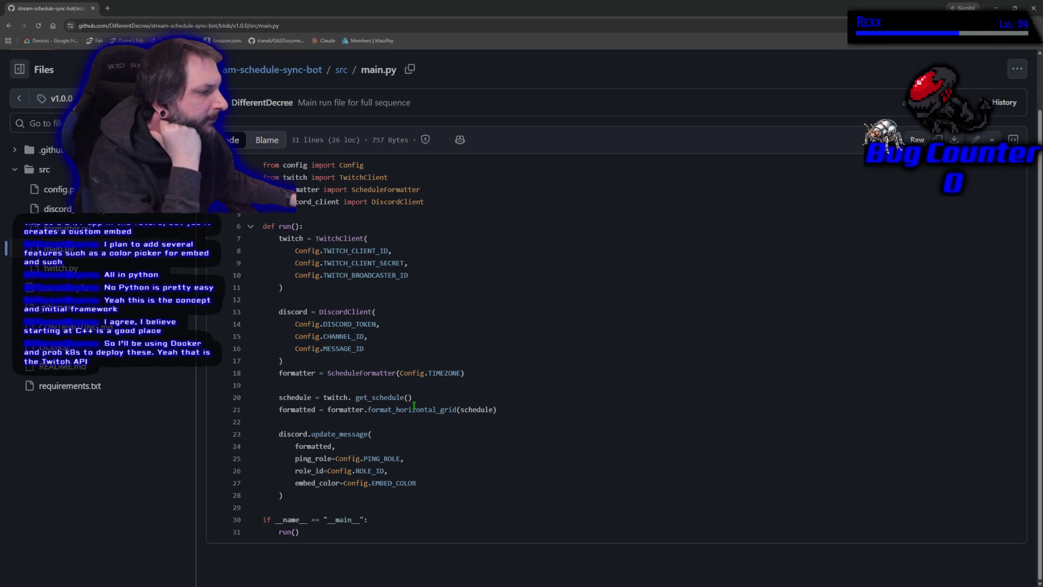
{"action": "key", "text": "alt+Left"}
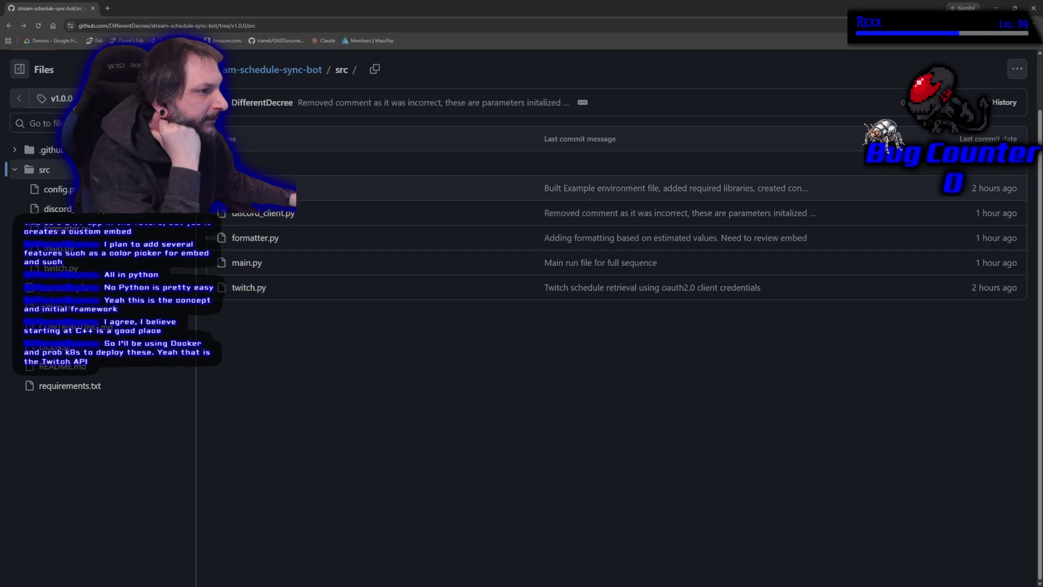
{"action": "left_click", "coordinate": [262, 215]}
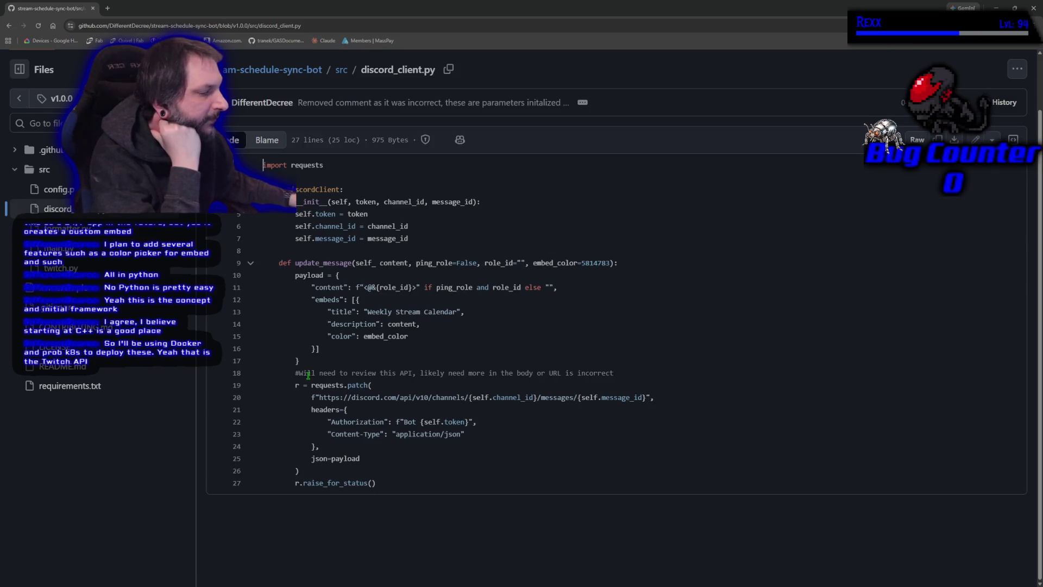
{"action": "key", "text": "alt+Left"}
{"action": "left_click", "coordinate": [247, 188]}
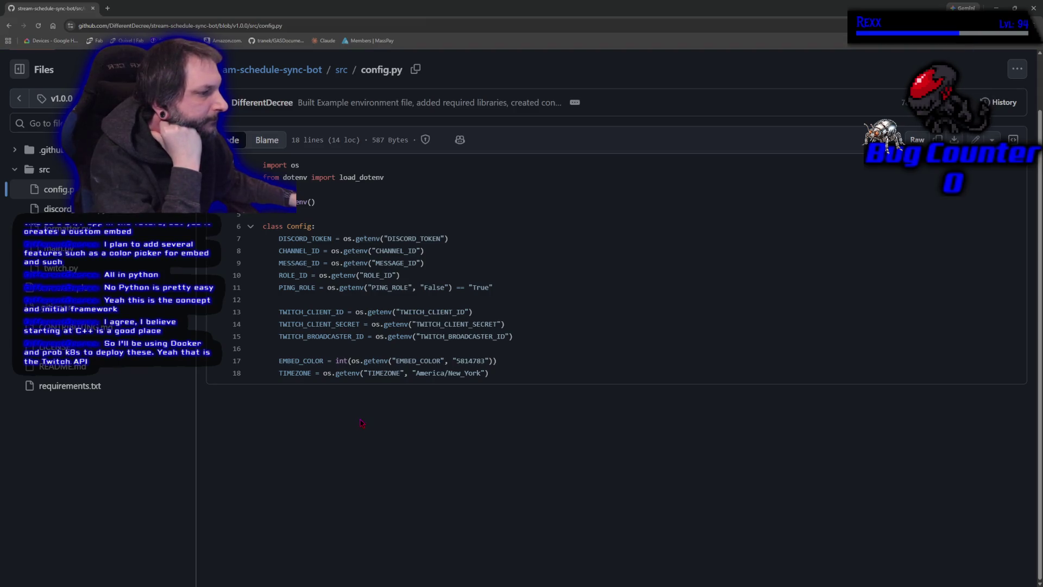
Step: Highlight the TIMEZONE line and its America/New_York default, then return to Unreal and deselect the button
{"action": "mouse_move", "coordinate": [489, 378]}
{"action": "left_mouse_down"}
{"action": "mouse_move", "coordinate": [275, 377]}
{"action": "mouse_move", "coordinate": [278, 429]}
{"action": "left_mouse_up"}
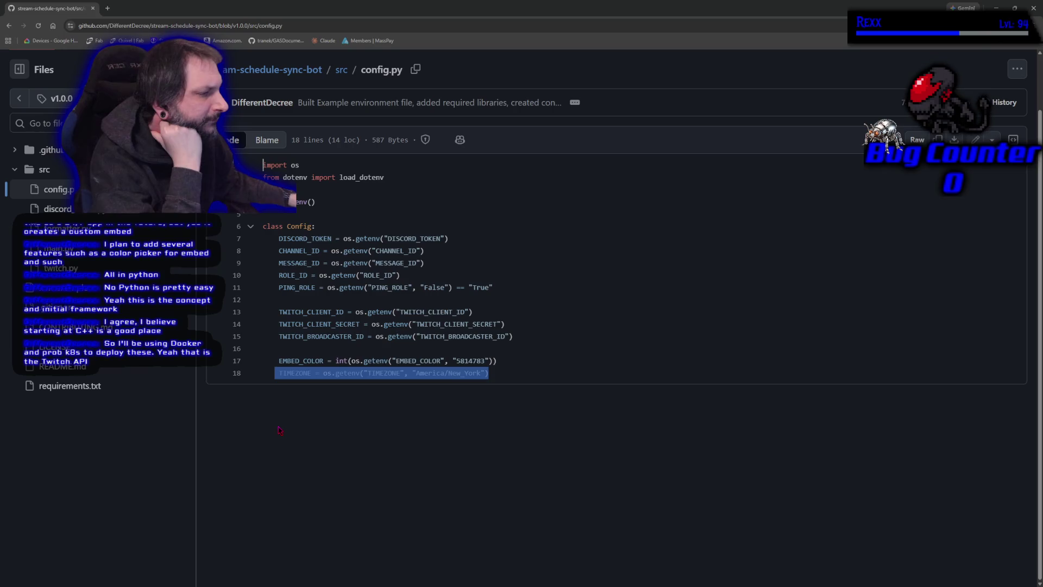
{"action": "left_click", "coordinate": [359, 381]}
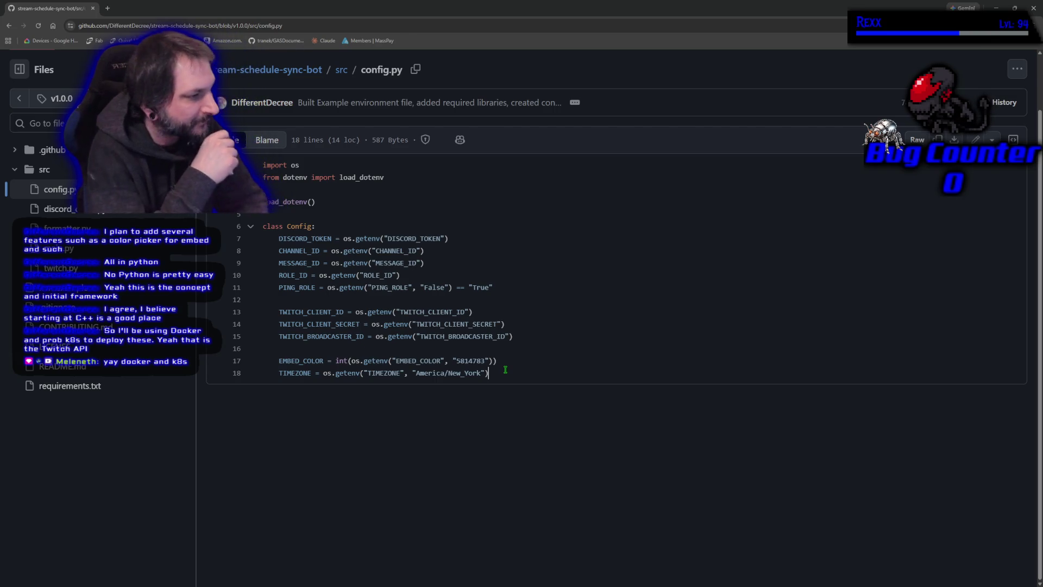
{"action": "mouse_move", "coordinate": [485, 373]}
{"action": "left_mouse_down"}
{"action": "mouse_move", "coordinate": [406, 373]}
{"action": "mouse_move", "coordinate": [416, 374]}
{"action": "left_mouse_up"}
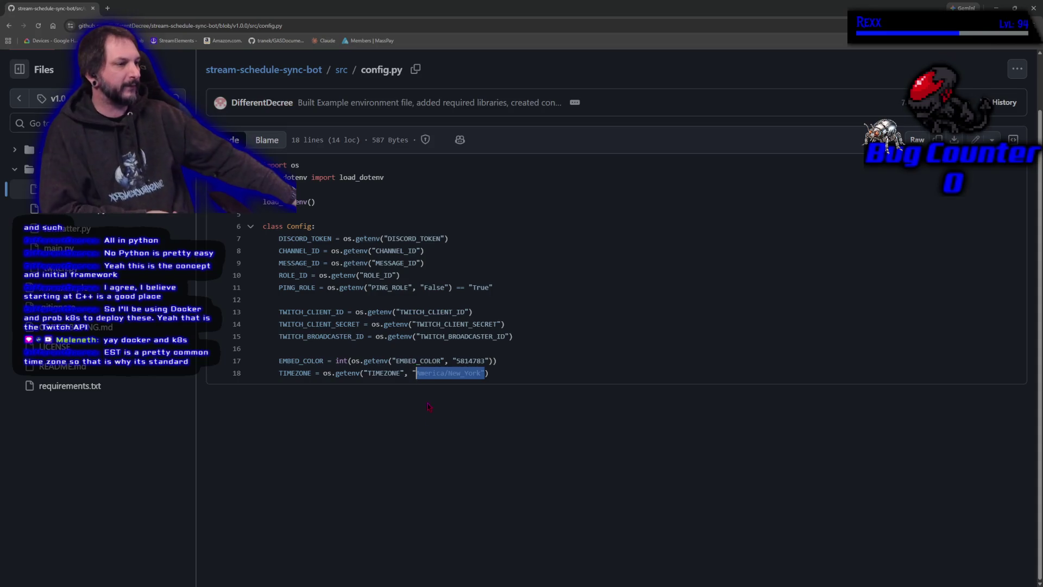
{"action": "left_click", "coordinate": [413, 367]}
{"action": "left_click_drag", "start_coordinate": [417, 375], "coordinate": [482, 382]}
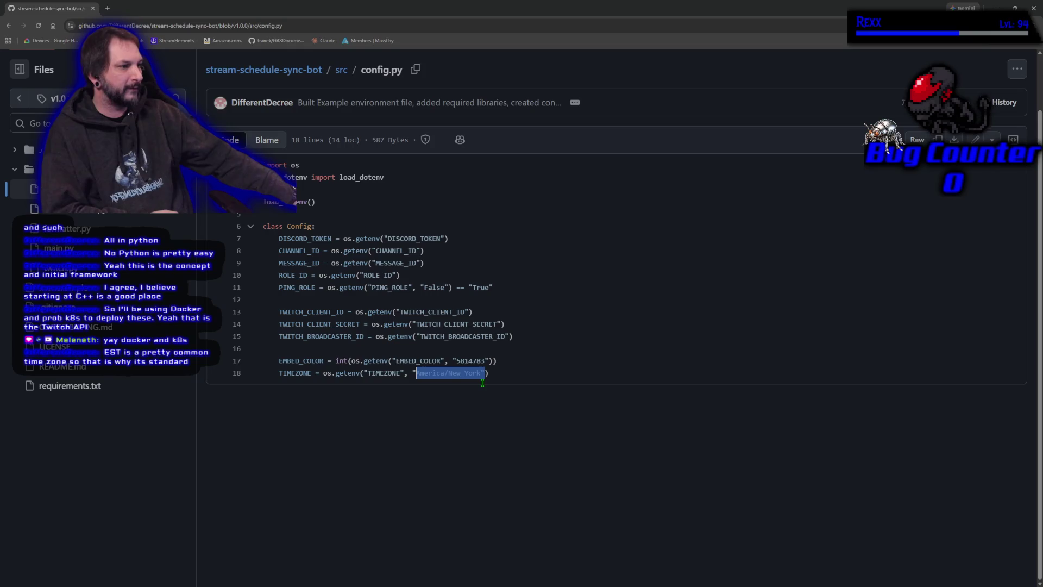
{"action": "left_click", "coordinate": [460, 435]}
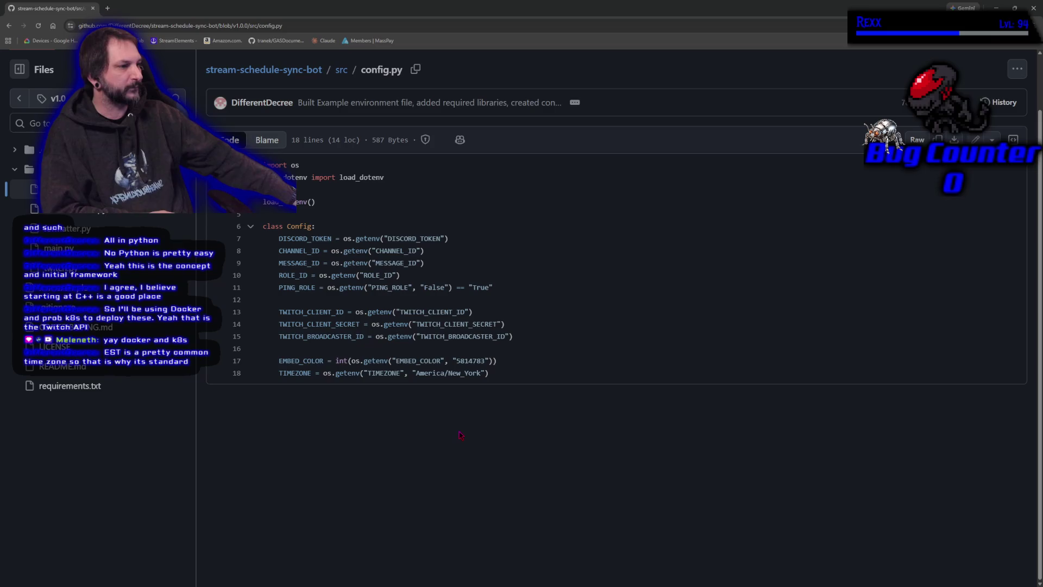
{"action": "key", "text": "alt+Tab"}
{"action": "left_click", "coordinate": [286, 333]}
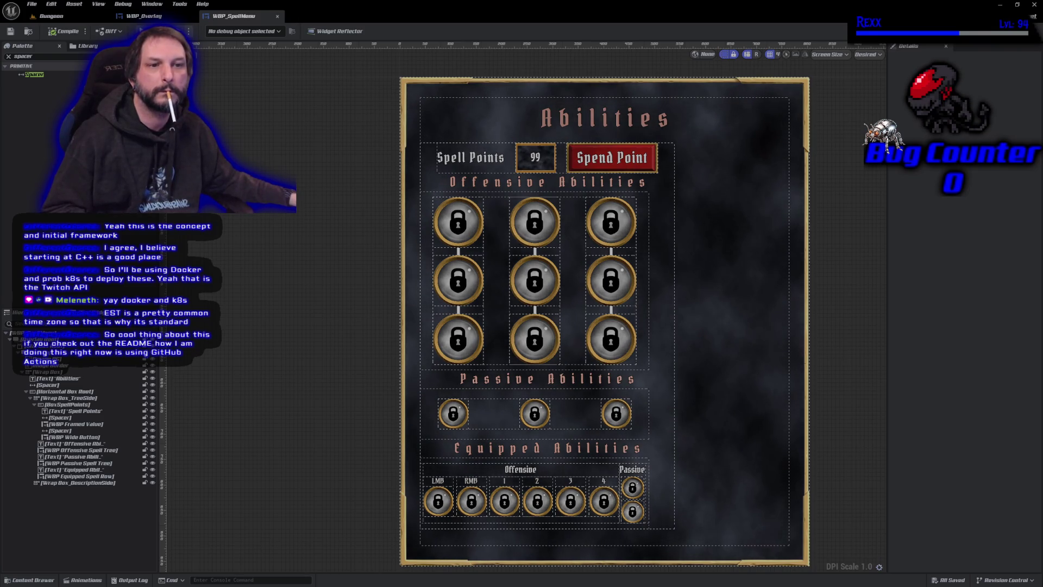
Step: Bring the GitHub window back full-screen and open the repository's README.md
{"action": "key", "text": "alt+Tab"}
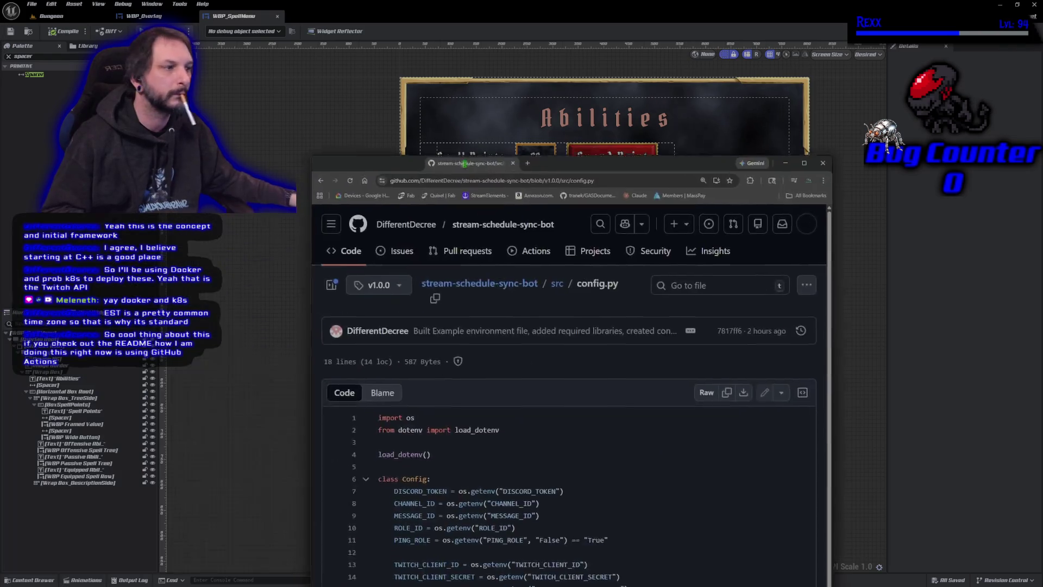
{"action": "key", "text": "super+Up"}
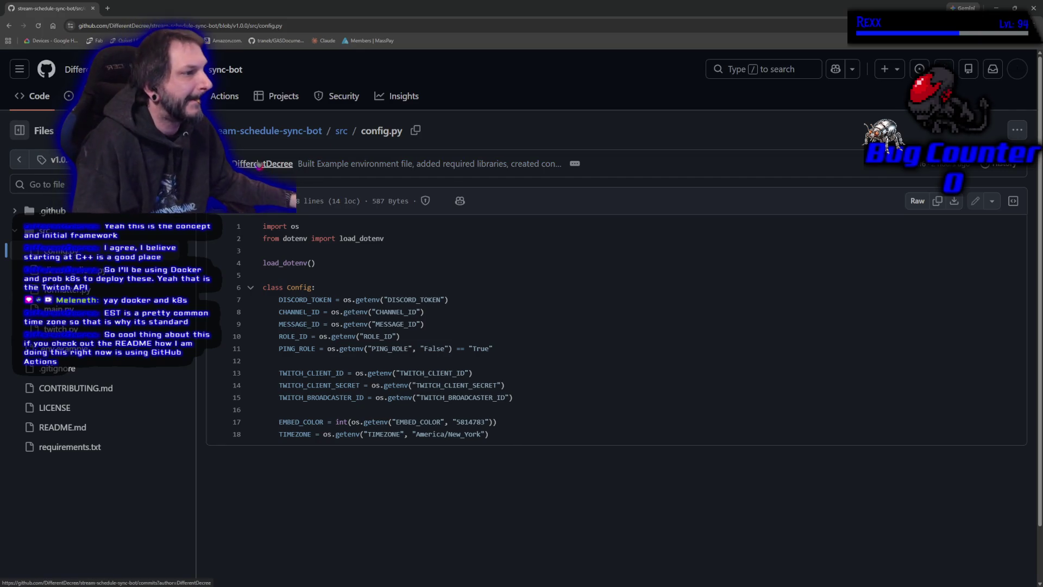
{"action": "left_click", "coordinate": [61, 429]}
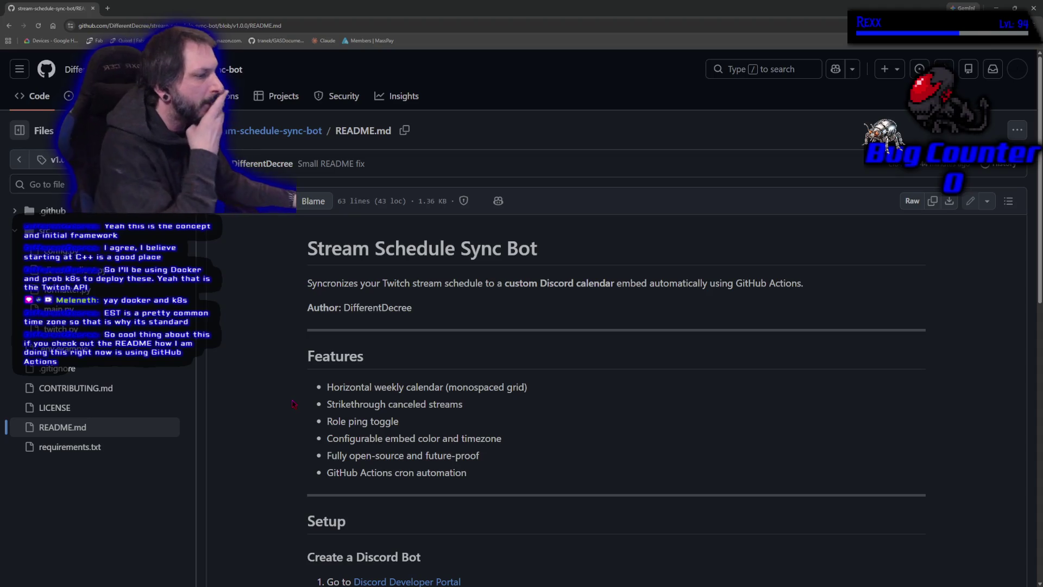
Step: Scroll the README down to the GitHub Actions Secrets list and Run Locally section
{"action": "scroll", "coordinate": [409, 402], "scroll_direction": "down", "scroll_amount": 4}
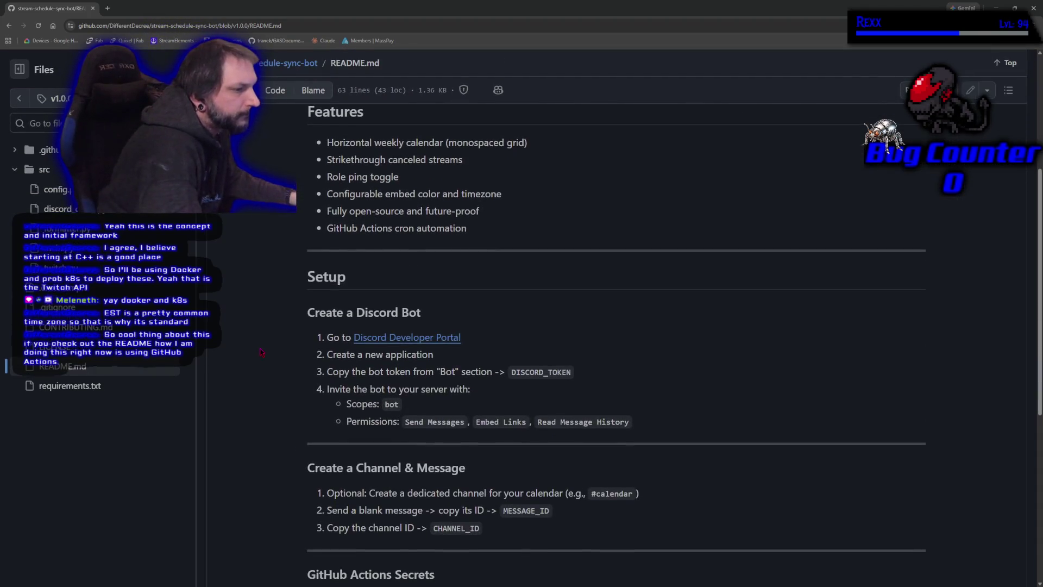
{"action": "scroll", "coordinate": [261, 353], "scroll_direction": "down", "scroll_amount": 2}
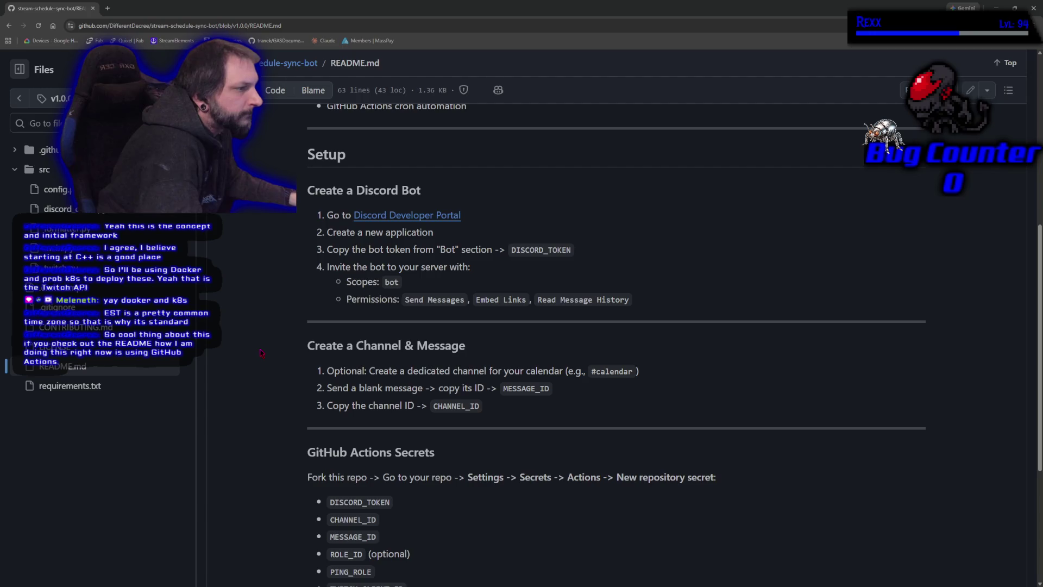
{"action": "scroll", "coordinate": [260, 351], "scroll_direction": "down", "scroll_amount": 2}
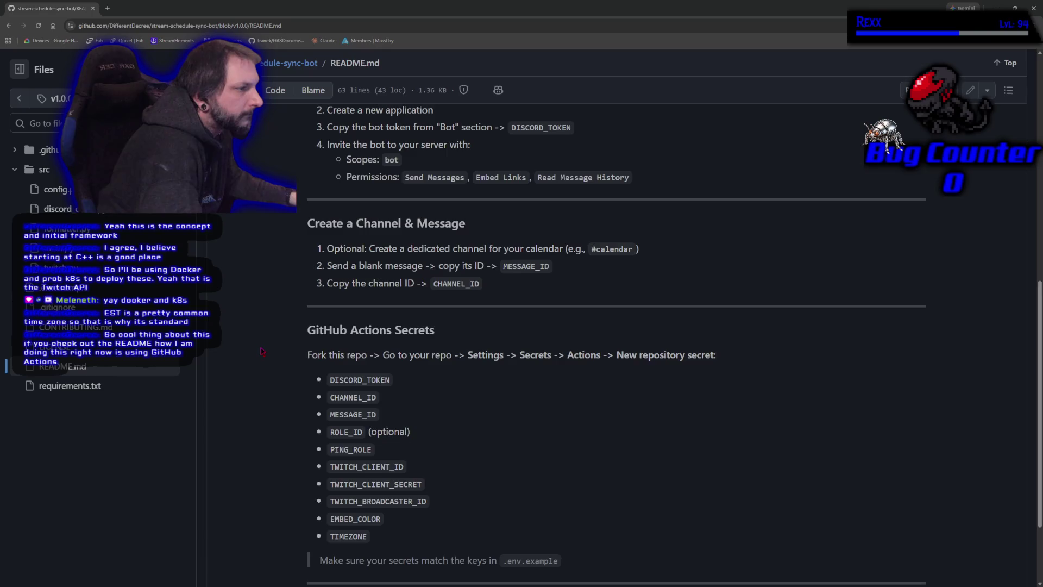
{"action": "scroll", "coordinate": [261, 352], "scroll_direction": "down", "scroll_amount": 2}
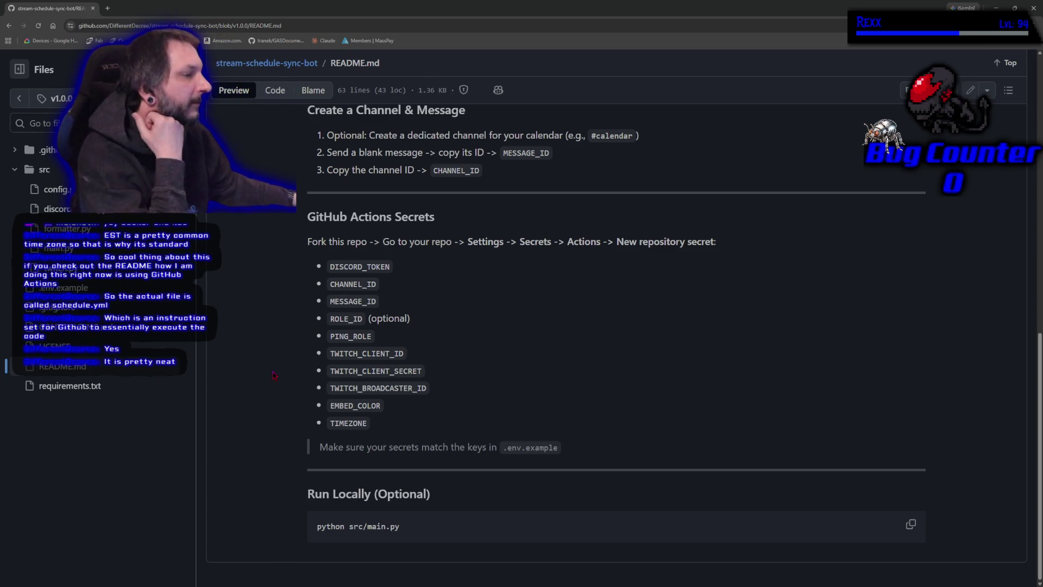
Step: Select the README's list of required secret names, then switch back to the Unreal spell menu editor
{"action": "scroll", "coordinate": [275, 376], "scroll_direction": "up", "scroll_amount": 10}
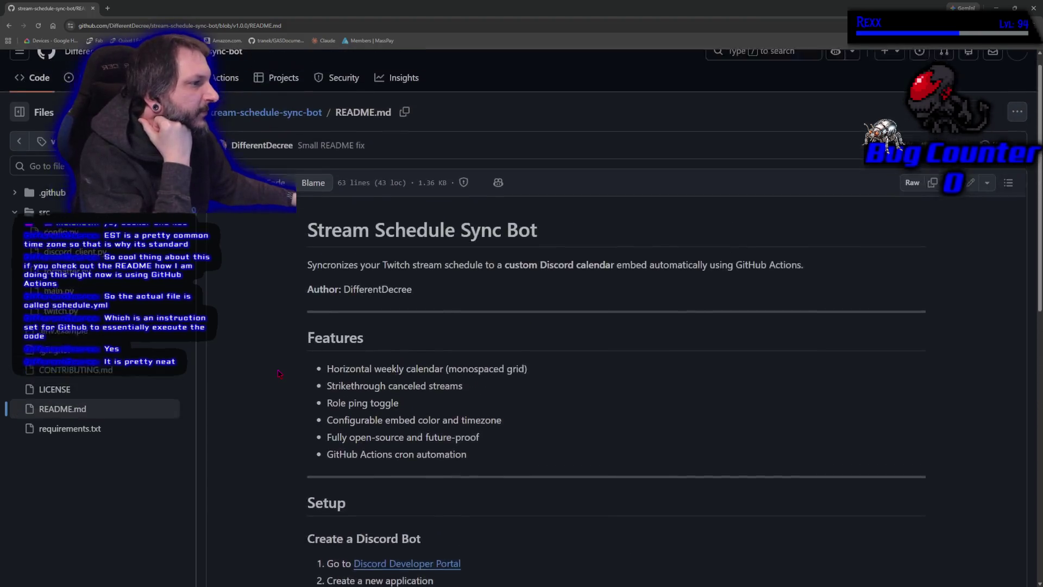
{"action": "scroll", "coordinate": [278, 373], "scroll_direction": "down", "scroll_amount": 12}
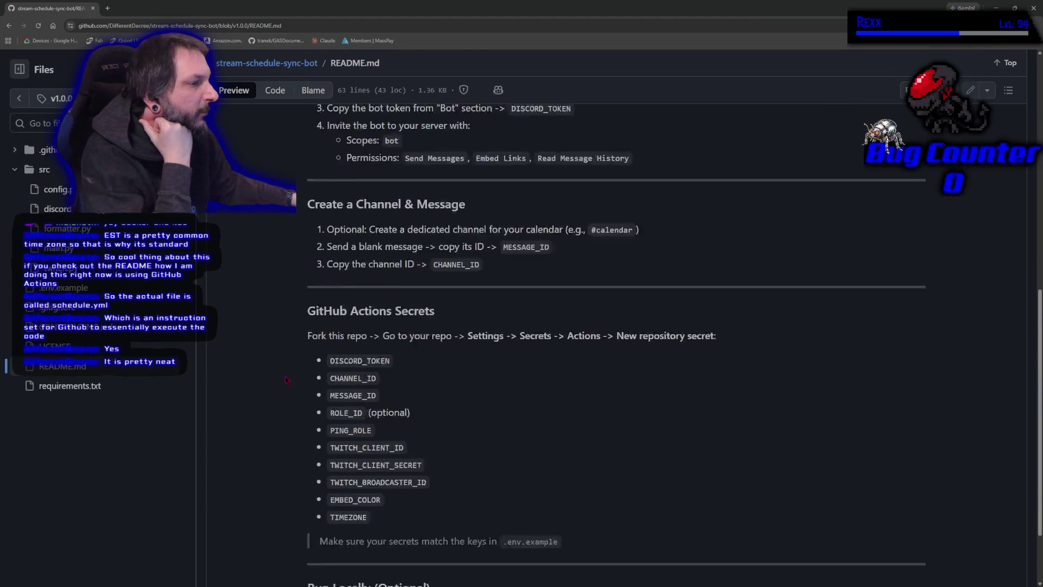
{"action": "scroll", "coordinate": [288, 380], "scroll_direction": "up", "scroll_amount": 2}
{"action": "scroll", "coordinate": [288, 380], "scroll_direction": "down", "scroll_amount": 2}
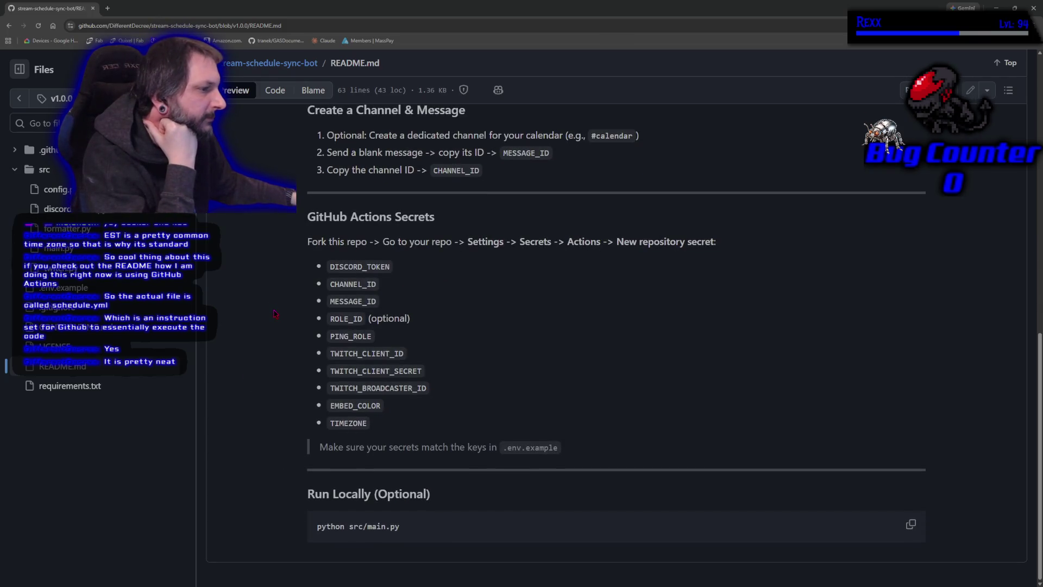
{"action": "left_click_drag", "start_coordinate": [293, 435], "coordinate": [296, 271]}
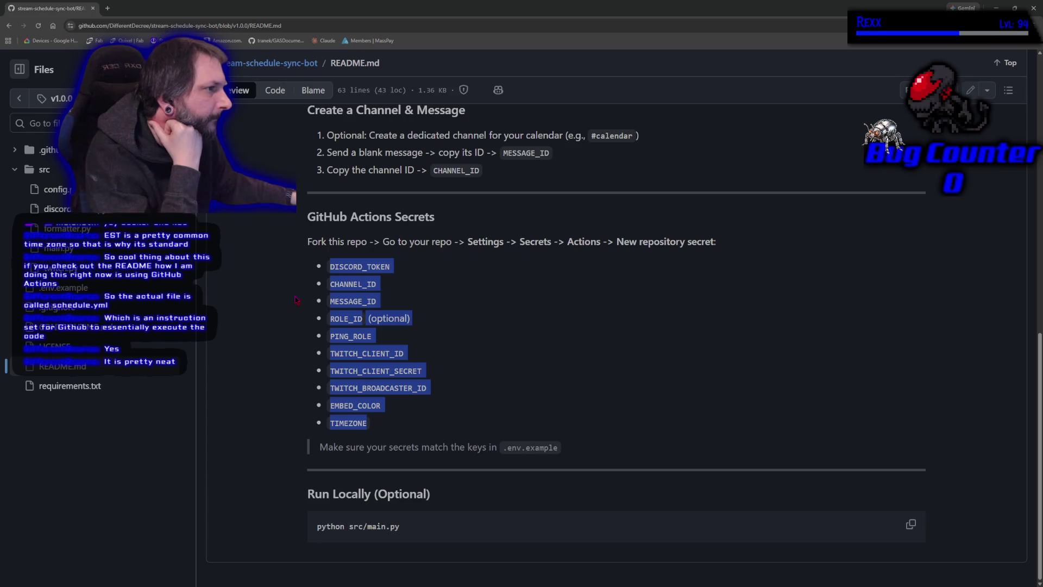
{"action": "scroll", "coordinate": [293, 295], "scroll_direction": "up", "scroll_amount": 5}
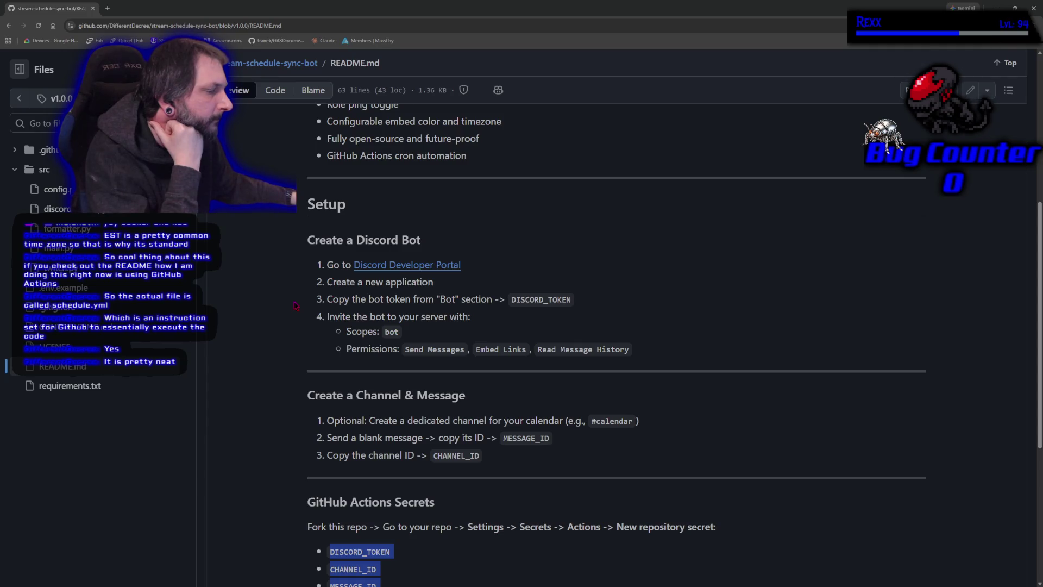
{"action": "key", "text": "alt+Tab"}
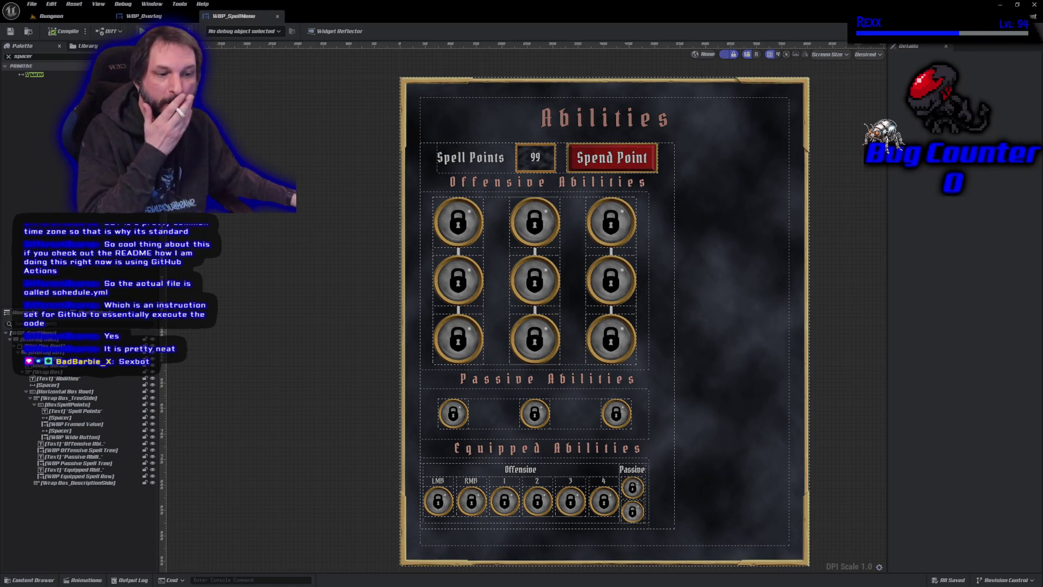
{"action": "key", "text": "ctrl+n"}
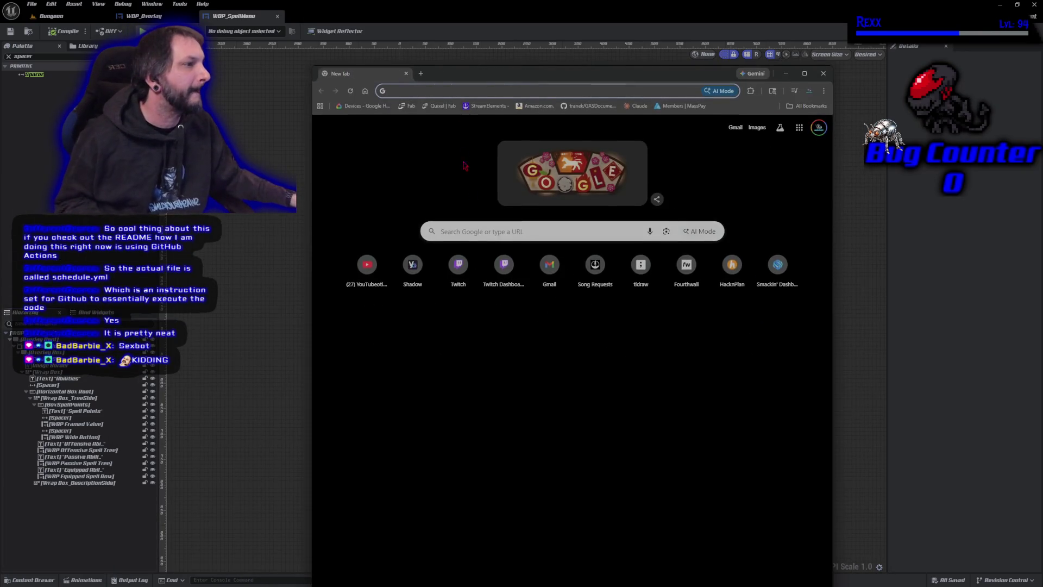
{"action": "type", "text": "sex robot"}
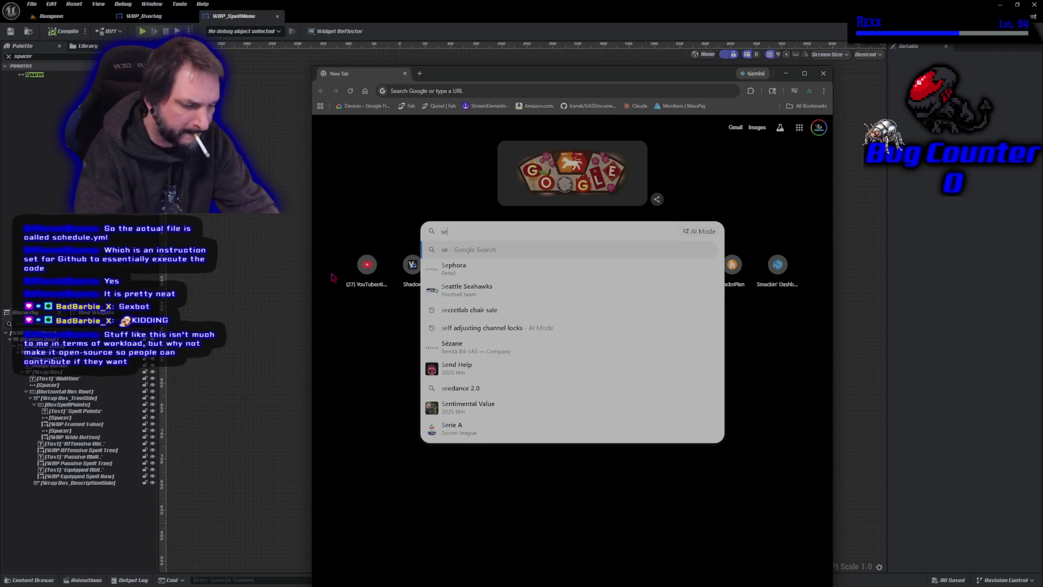
{"action": "key", "text": "Return"}
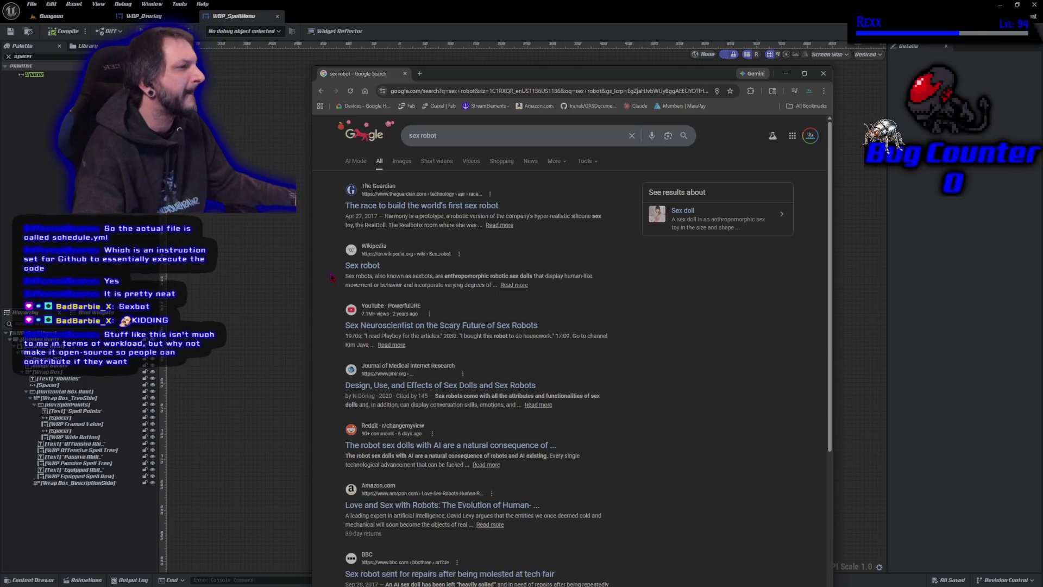
{"action": "left_click", "coordinate": [429, 164]}
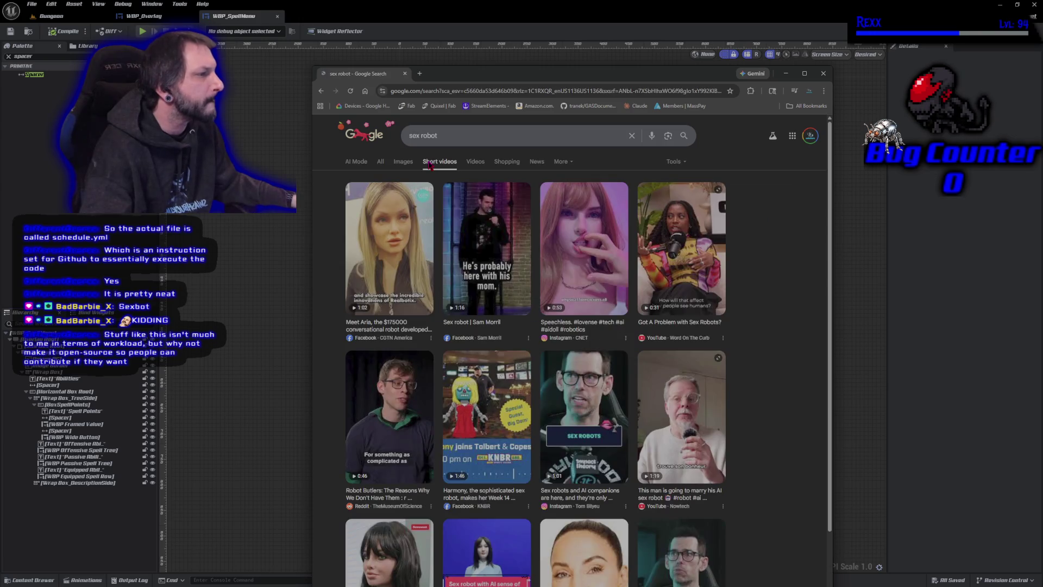
{"action": "key", "text": "super+Down"}
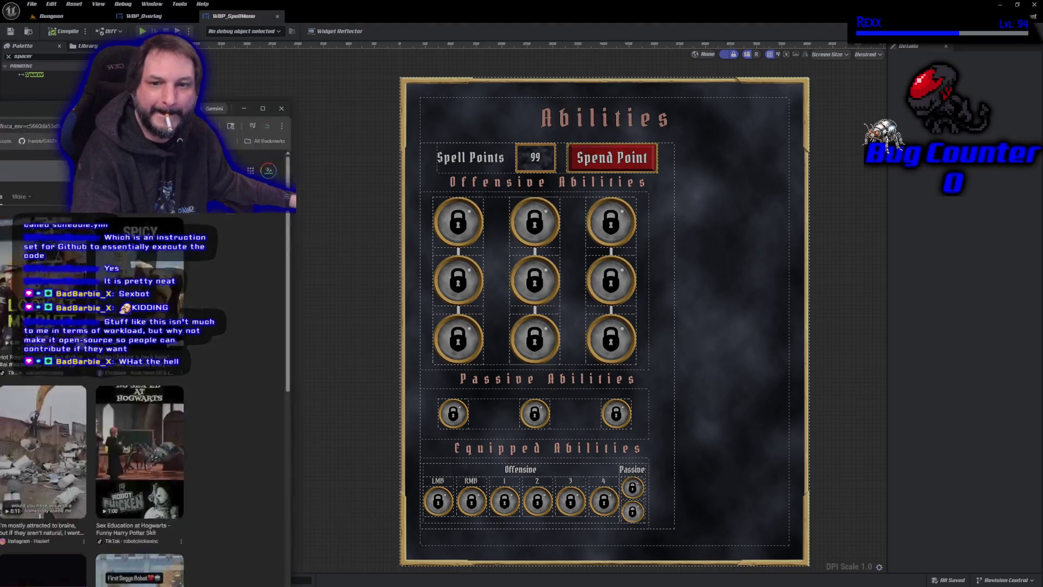
{"action": "key", "text": "alt+Tab"}
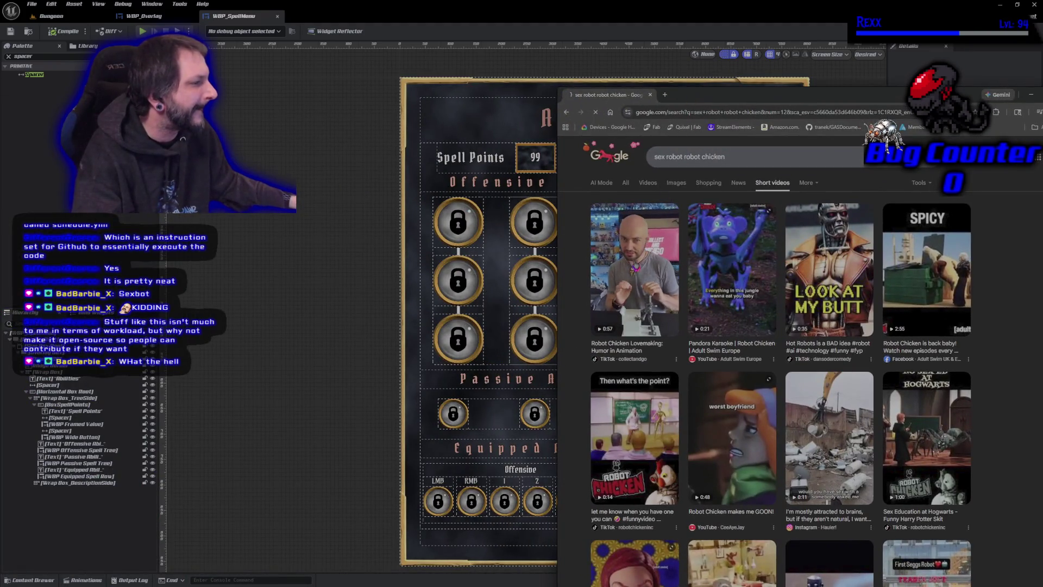
{"action": "left_click", "coordinate": [647, 241]}
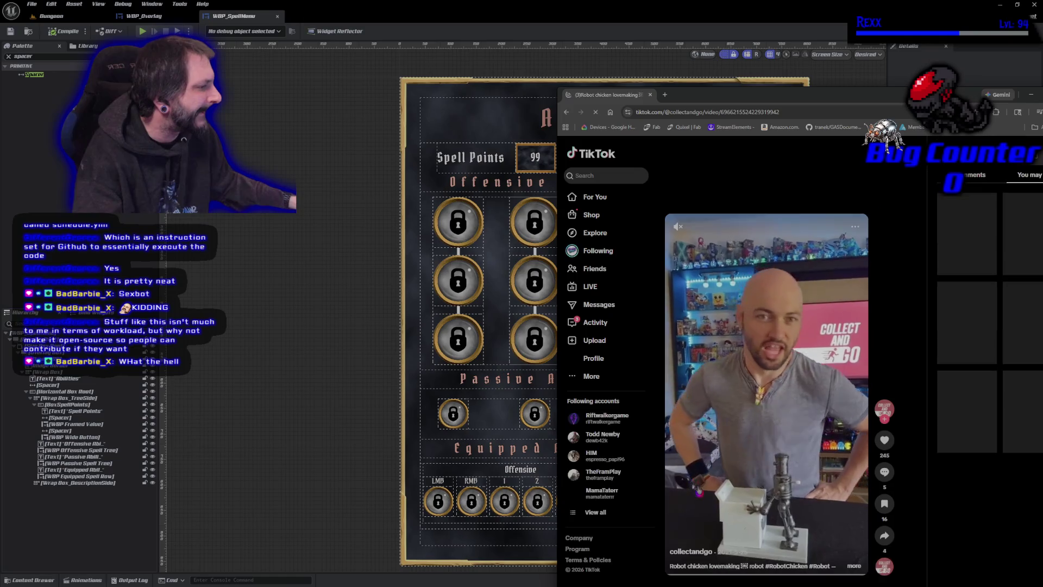
{"action": "left_click_drag", "start_coordinate": [697, 94], "coordinate": [615, 31]}
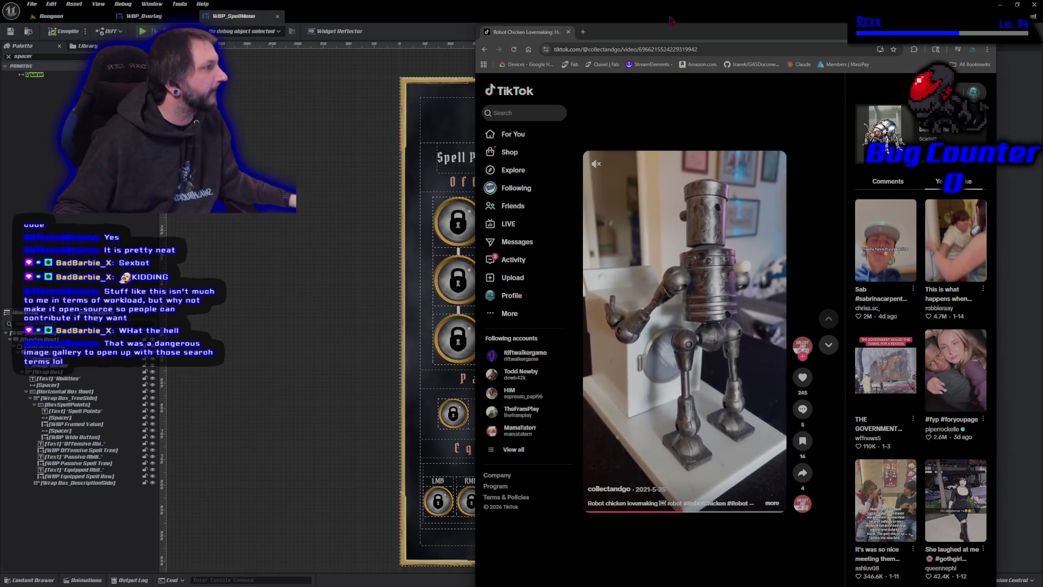
{"action": "key", "text": "super+Down"}
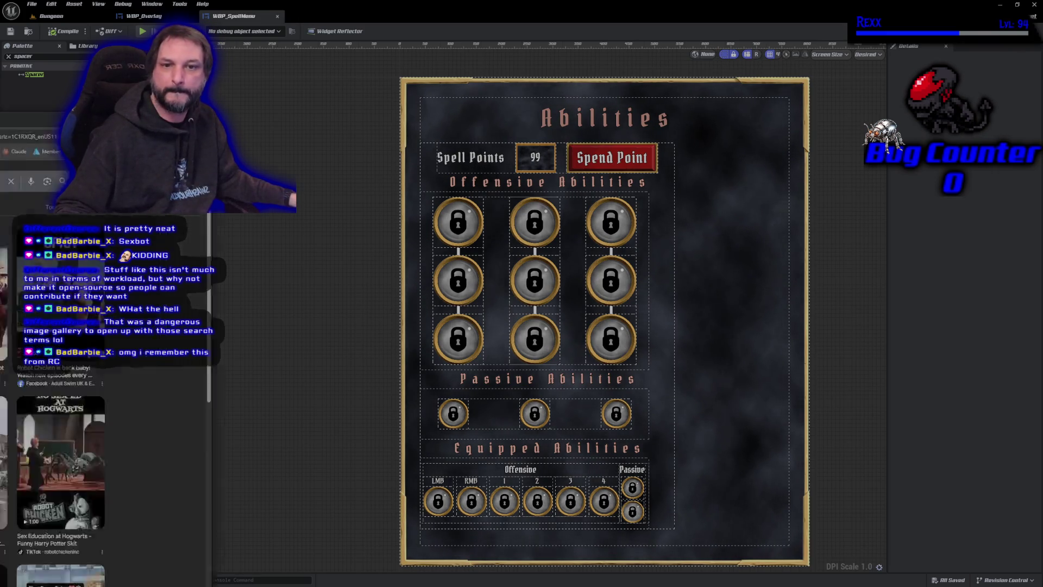
{"action": "key", "text": "alt+Tab"}
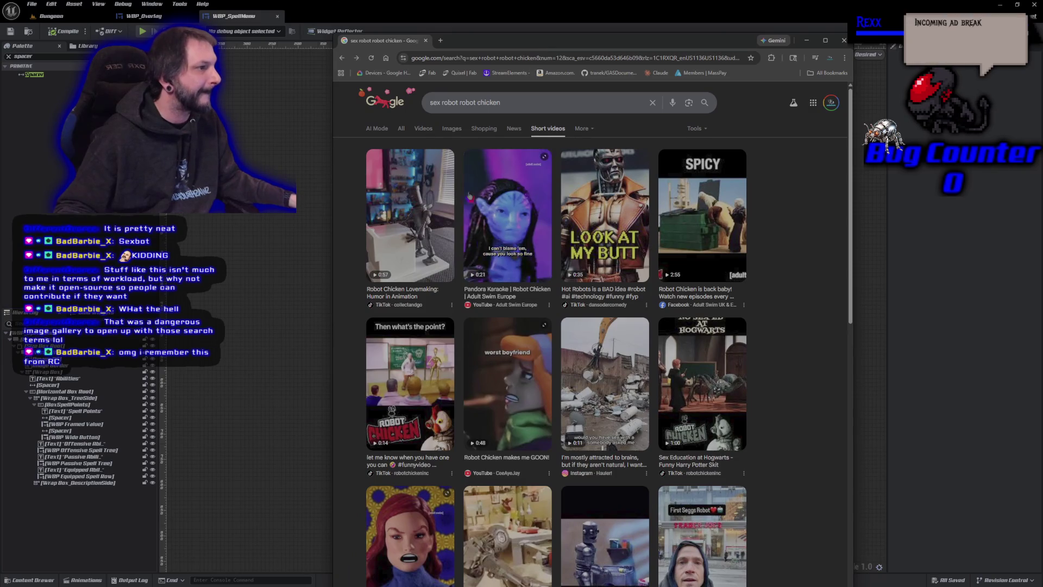
{"action": "key", "text": "alt+Tab"}
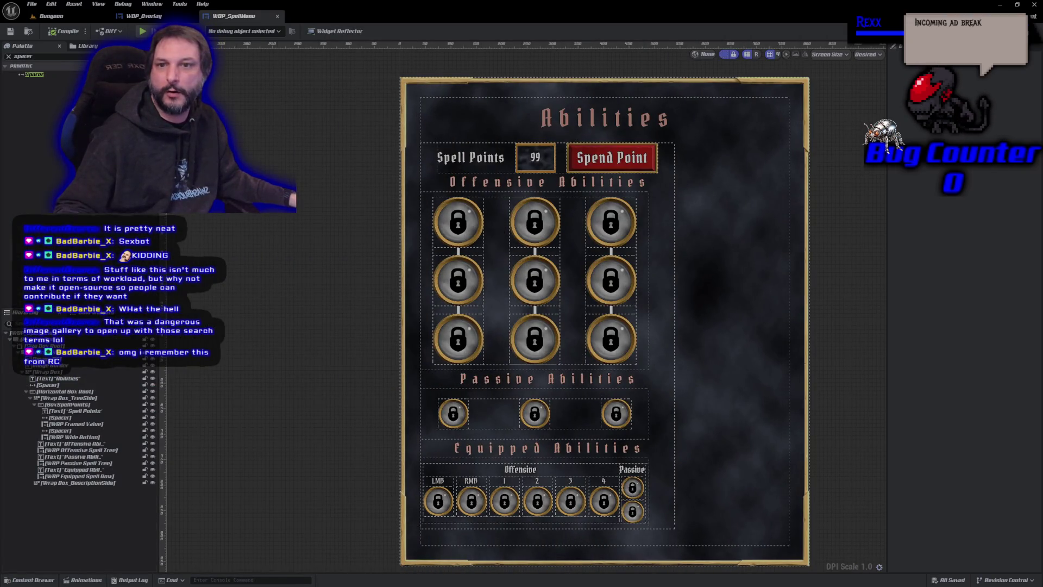
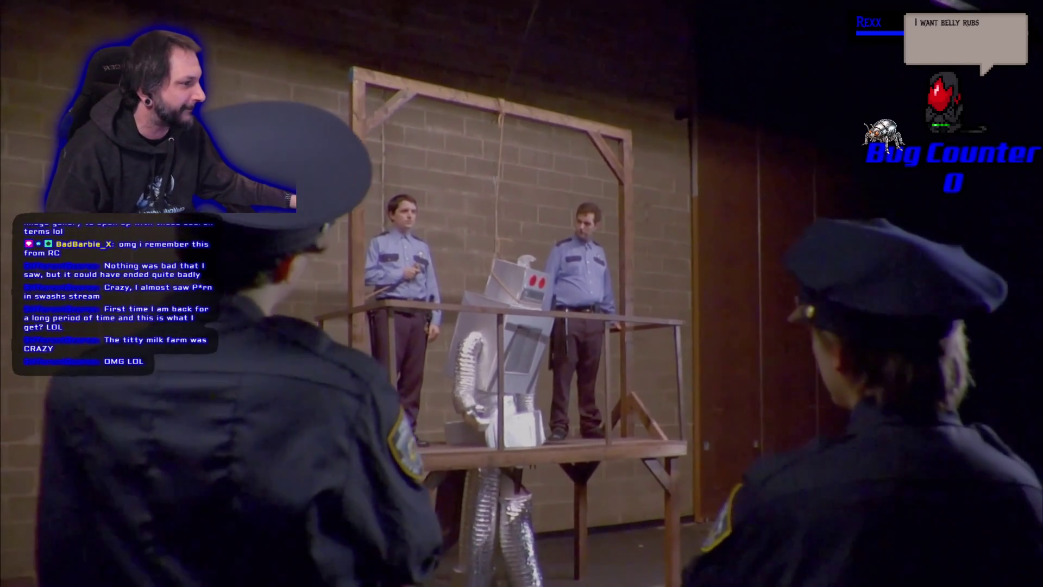
Step: Leave the full-screen YouTube video and minimize the browser to get back to Unreal
{"action": "mouse_move", "coordinate": [1021, 517]}
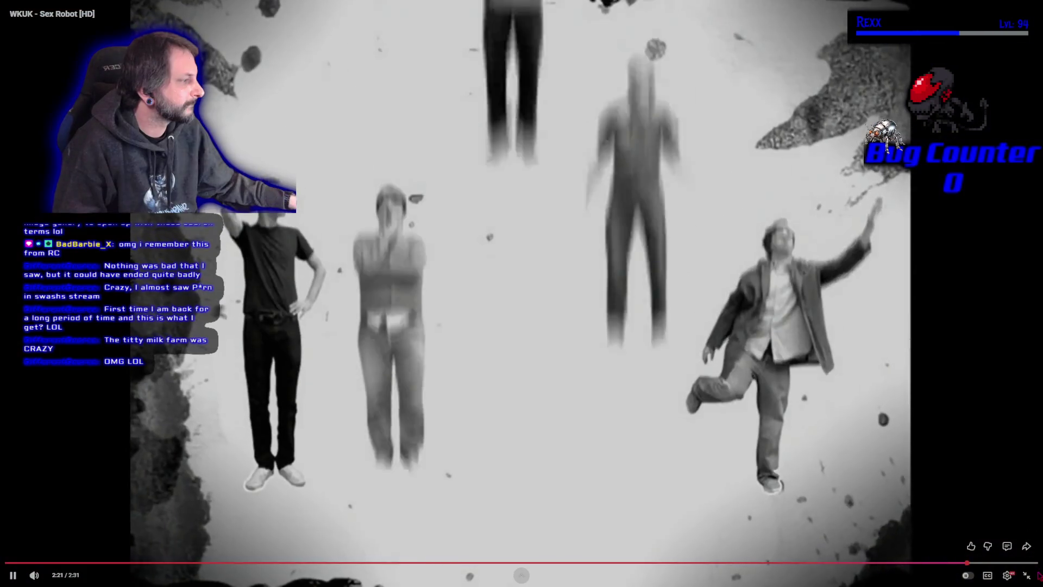
{"action": "left_click", "coordinate": [1026, 577]}
{"action": "left_click", "coordinate": [307, 264]}
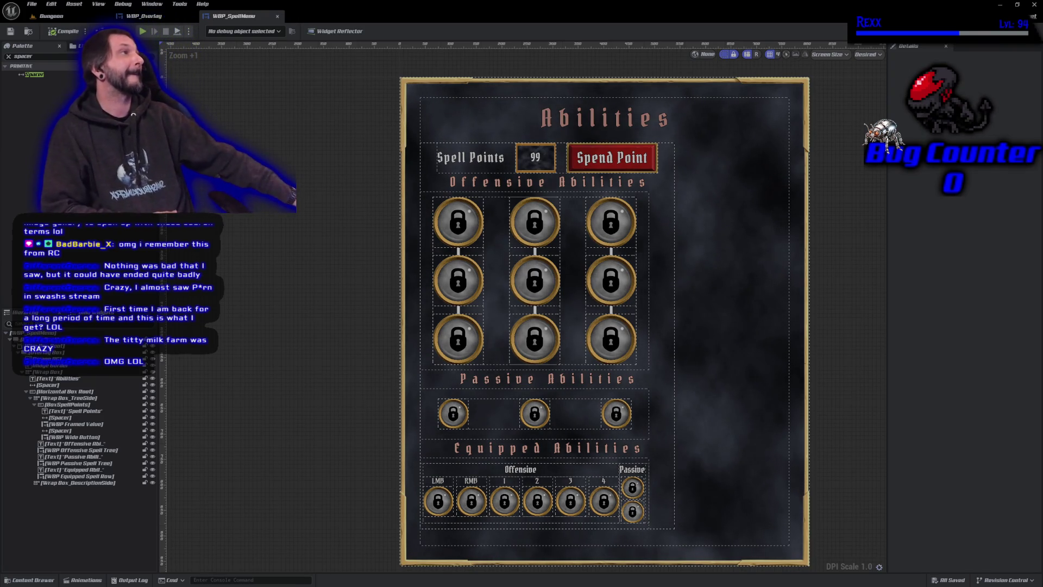
Step: Paste a copy of the Spend Point row's spacer right after the Offensive Abilities heading
{"action": "left_click", "coordinate": [618, 159]}
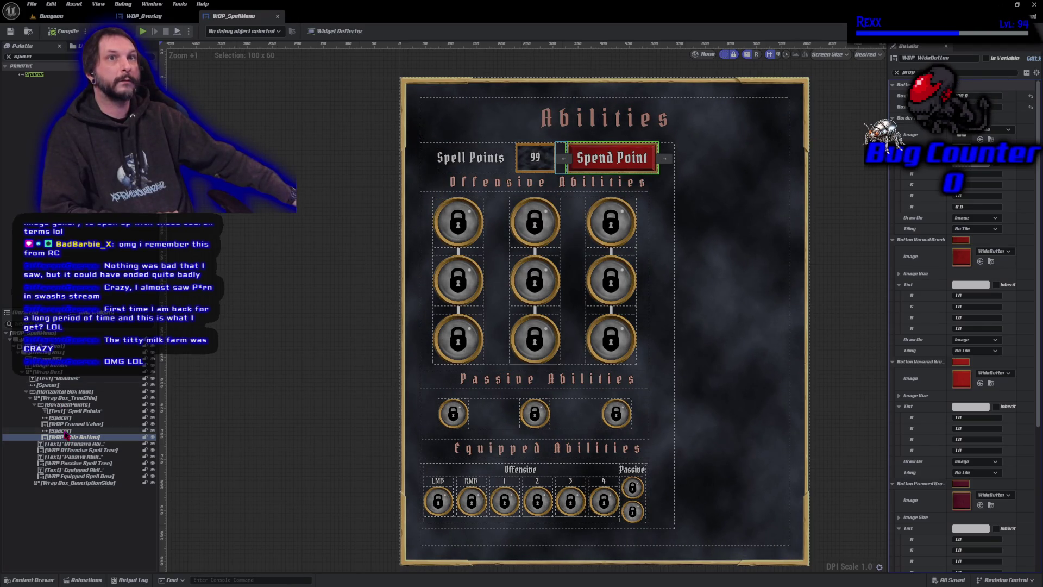
{"action": "left_click", "coordinate": [65, 431]}
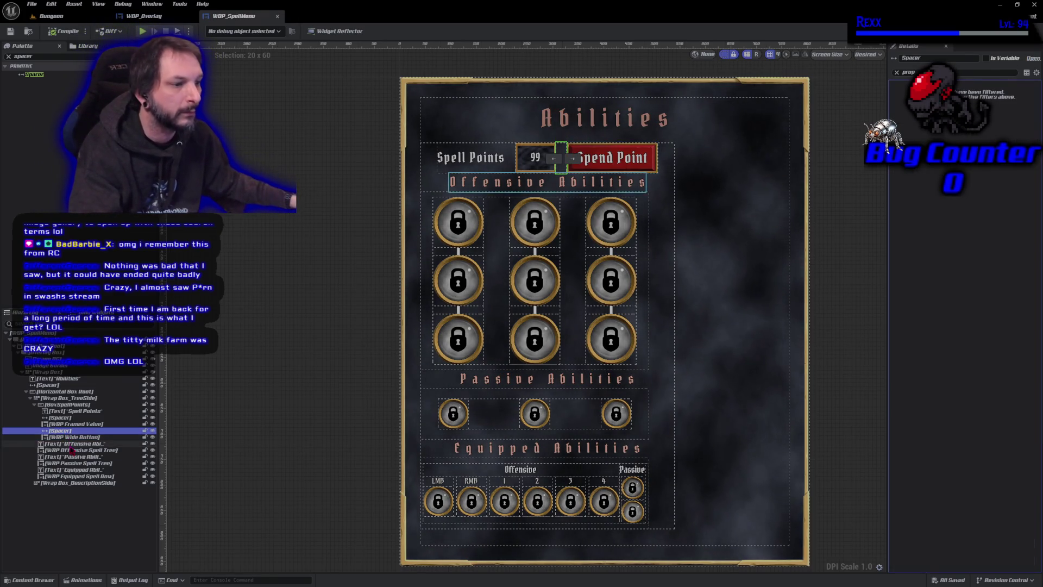
{"action": "left_click", "coordinate": [70, 446]}
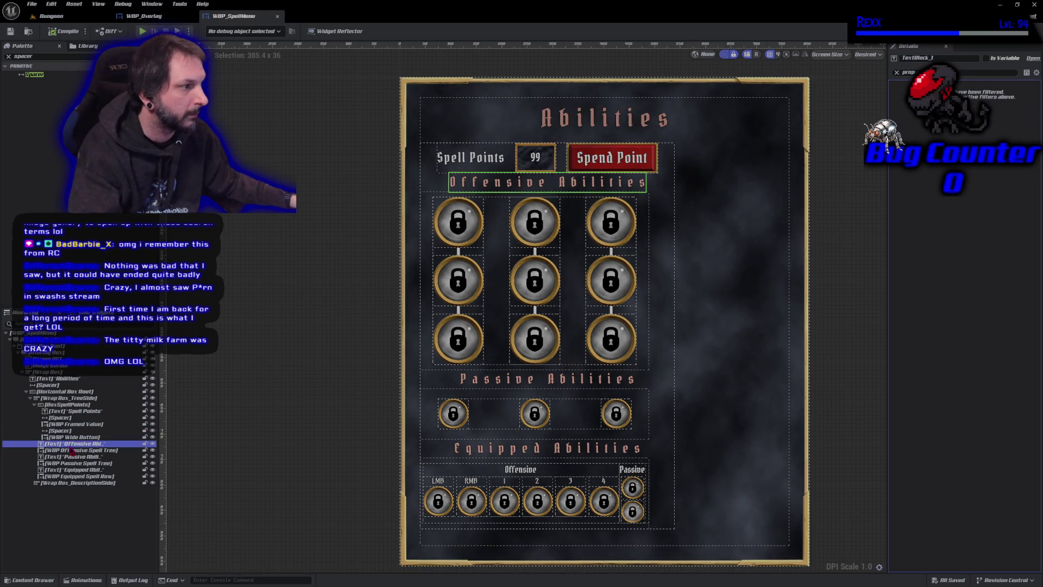
{"action": "key", "text": "ctrl+v"}
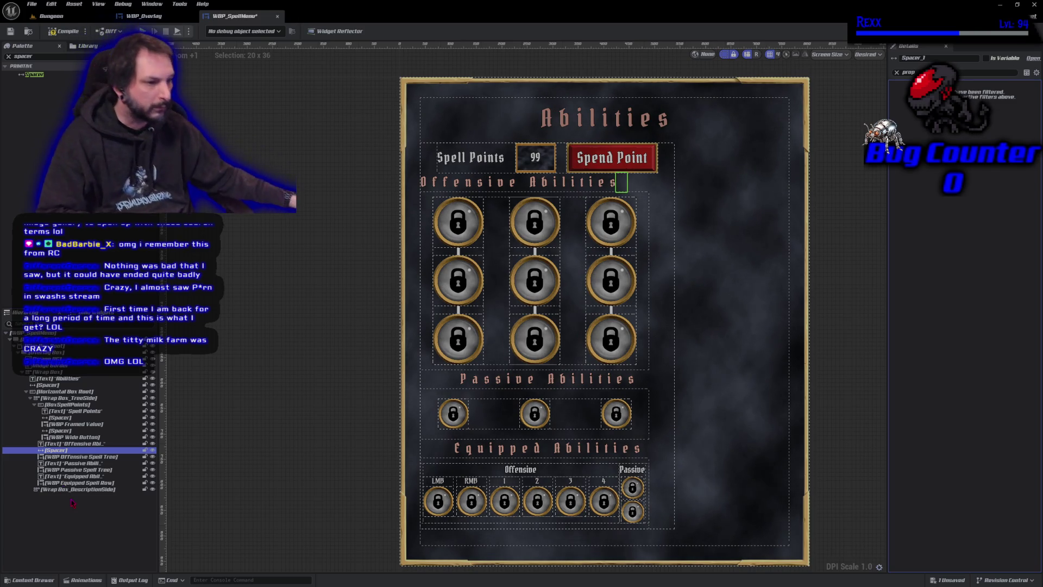
{"action": "left_click", "coordinate": [35, 404]}
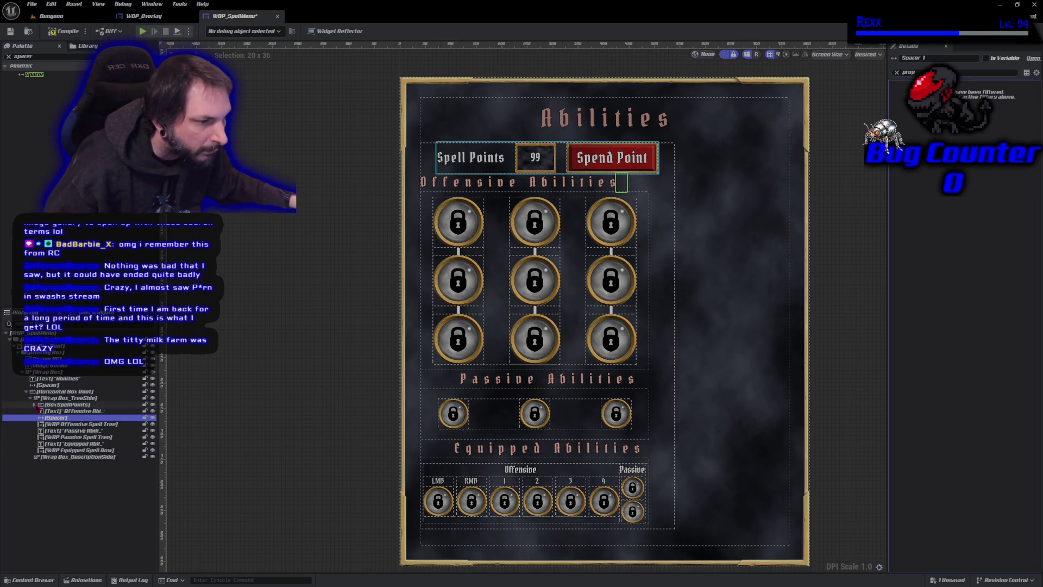
Step: Size the new spacer under the Offensive Abilities heading to 400 x 15
{"action": "left_click", "coordinate": [35, 405]}
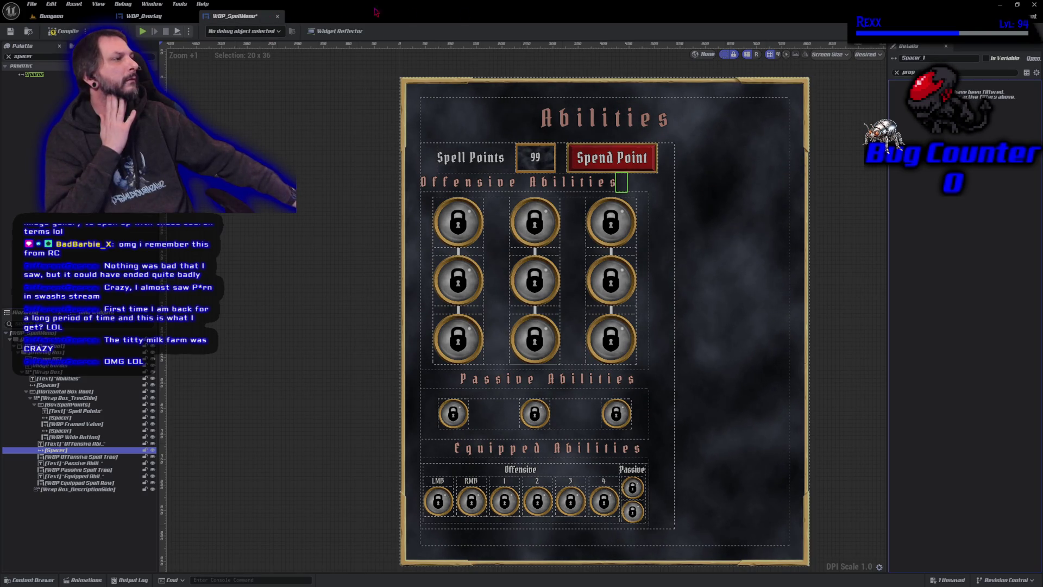
{"action": "left_click", "coordinate": [896, 72]}
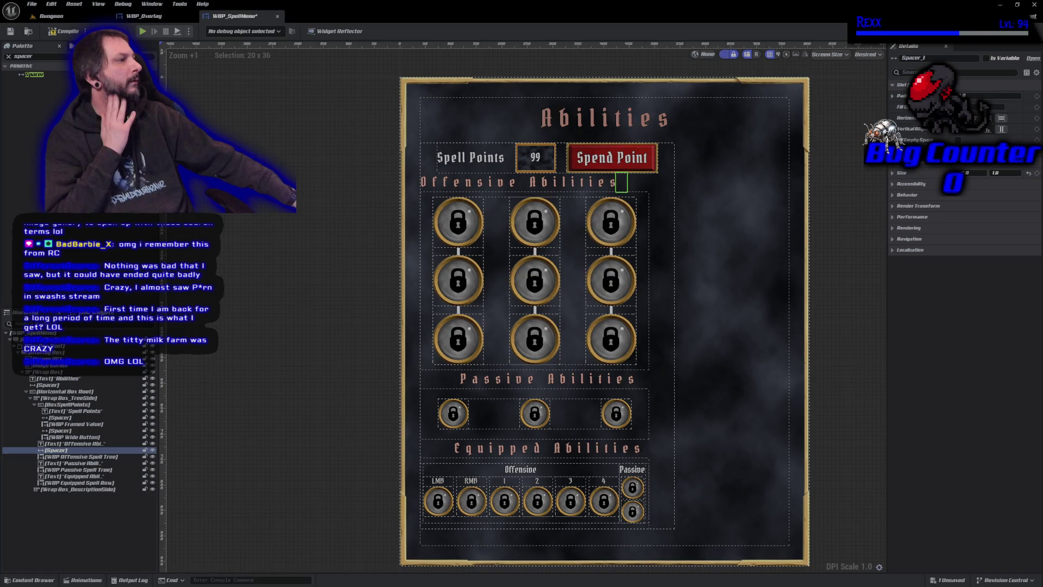
{"action": "mouse_move", "coordinate": [975, 173]}
{"action": "left_mouse_down"}
{"action": "mouse_move", "coordinate": [961, 173]}
{"action": "mouse_move", "coordinate": [980, 173]}
{"action": "left_mouse_up"}
{"action": "type", "text": "0"}
{"action": "key", "text": "Return"}
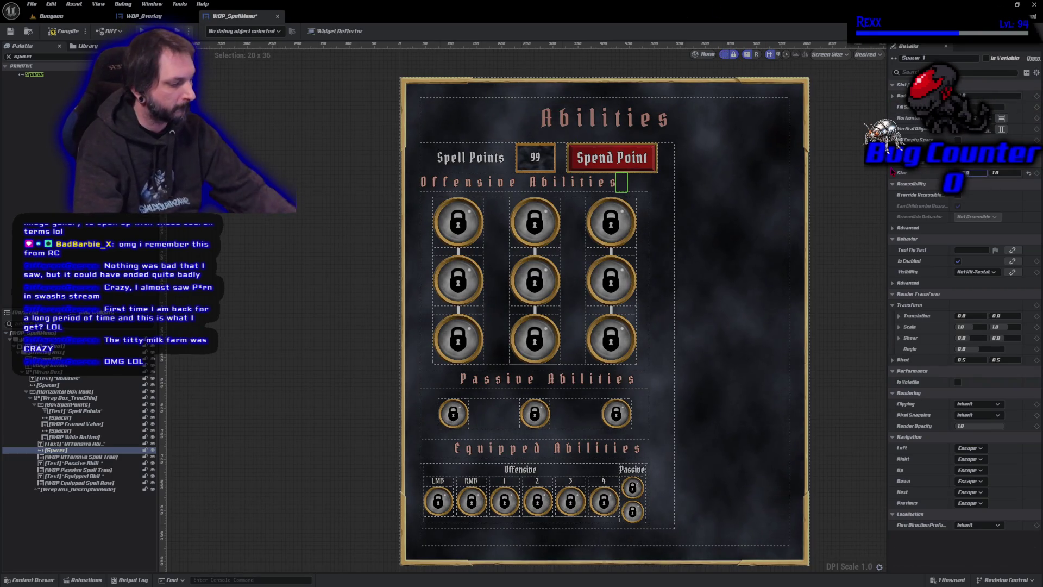
{"action": "type", "text": "400"}
{"action": "key", "text": "Return"}
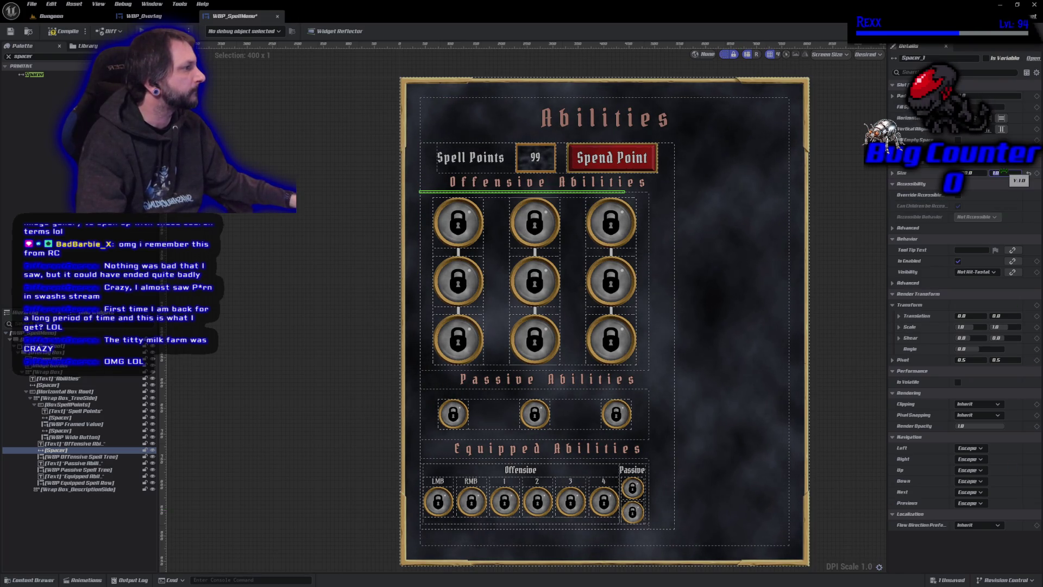
{"action": "type", "text": "15"}
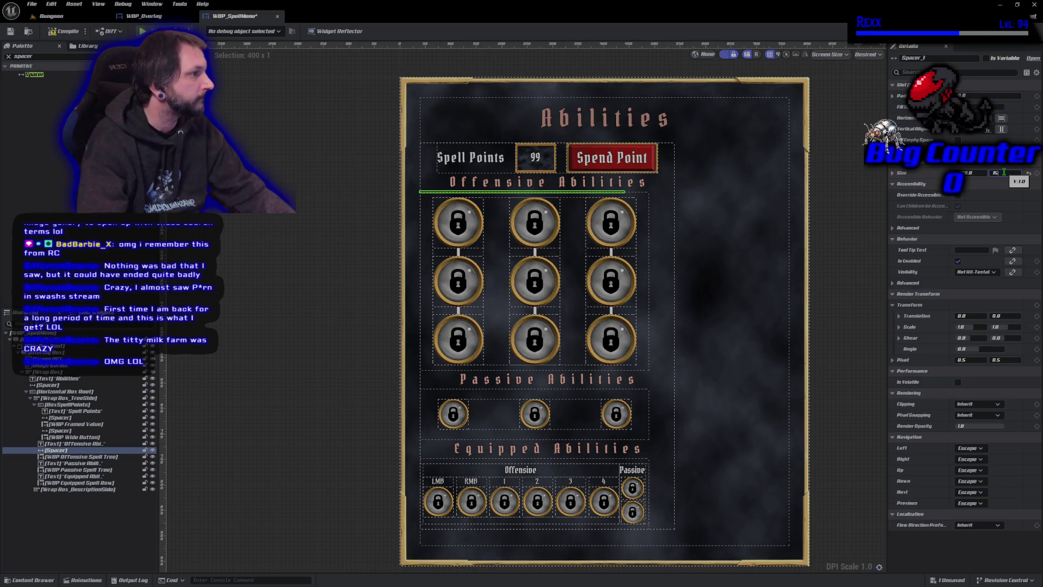
{"action": "key", "text": "Return"}
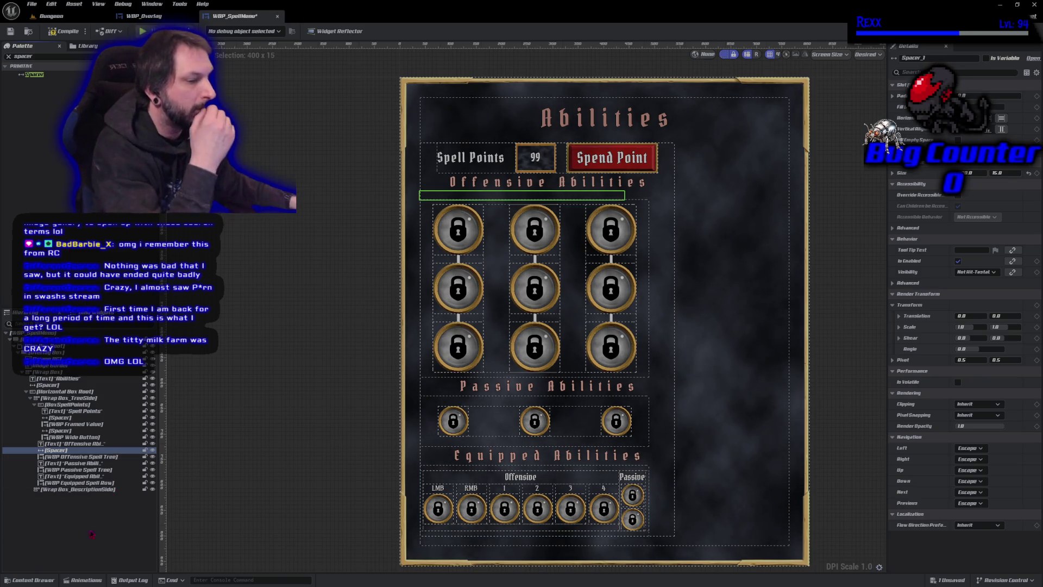
{"action": "left_click", "coordinate": [76, 549]}
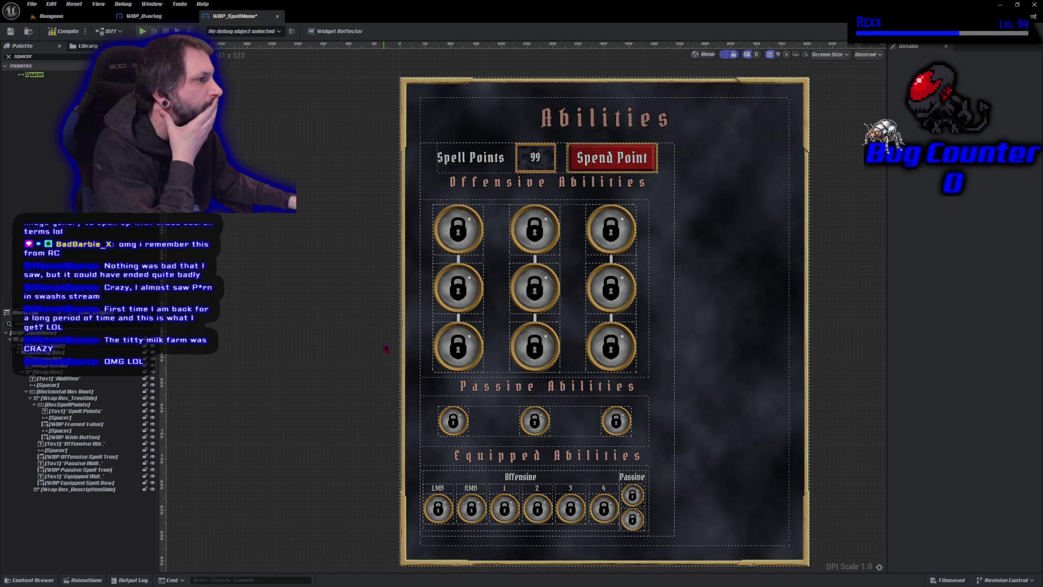
Step: Save WBP_SpellMenu, then Play from WBP_Overlay to preview the Abilities menu
{"action": "scroll", "coordinate": [511, 325], "scroll_direction": "up", "scroll_amount": 2}
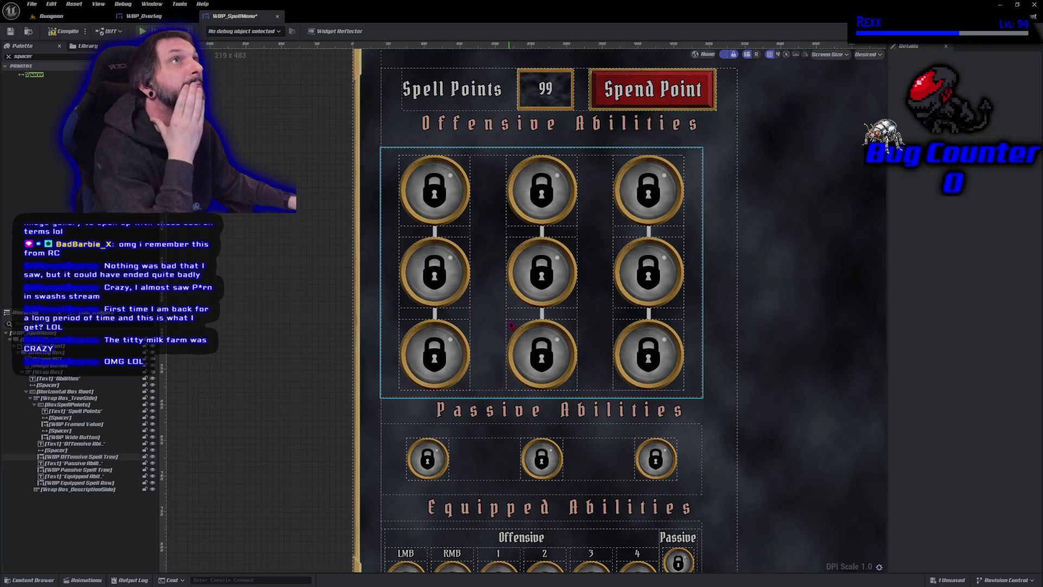
{"action": "key", "text": "Home"}
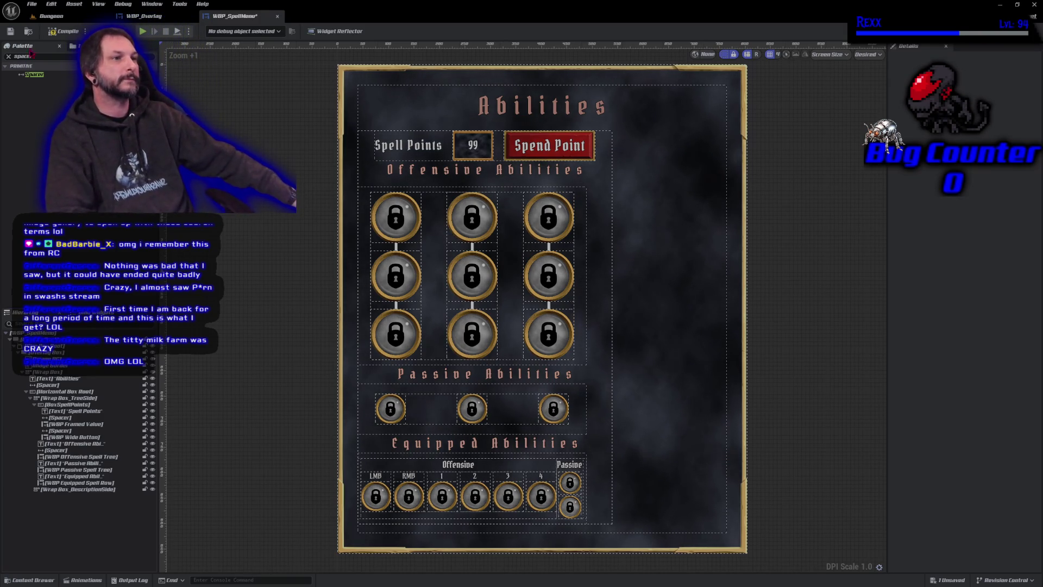
{"action": "left_click", "coordinate": [53, 31]}
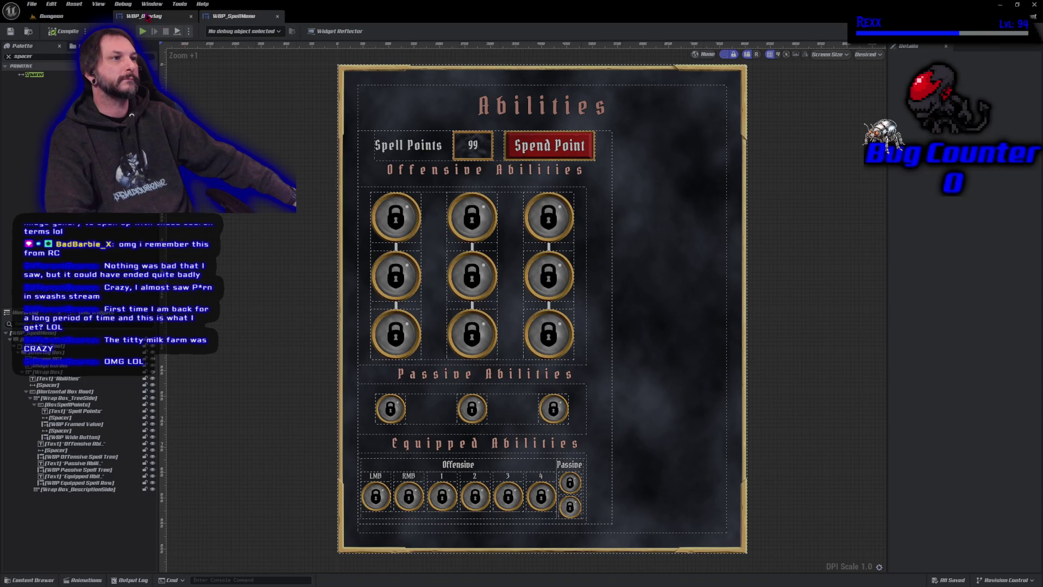
{"action": "left_click", "coordinate": [147, 18]}
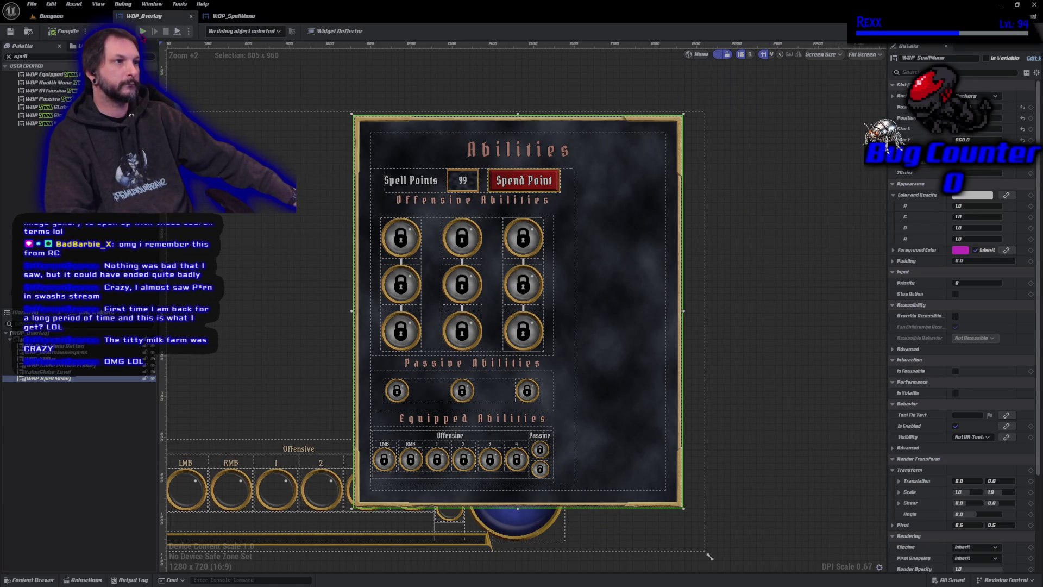
{"action": "left_click", "coordinate": [143, 32]}
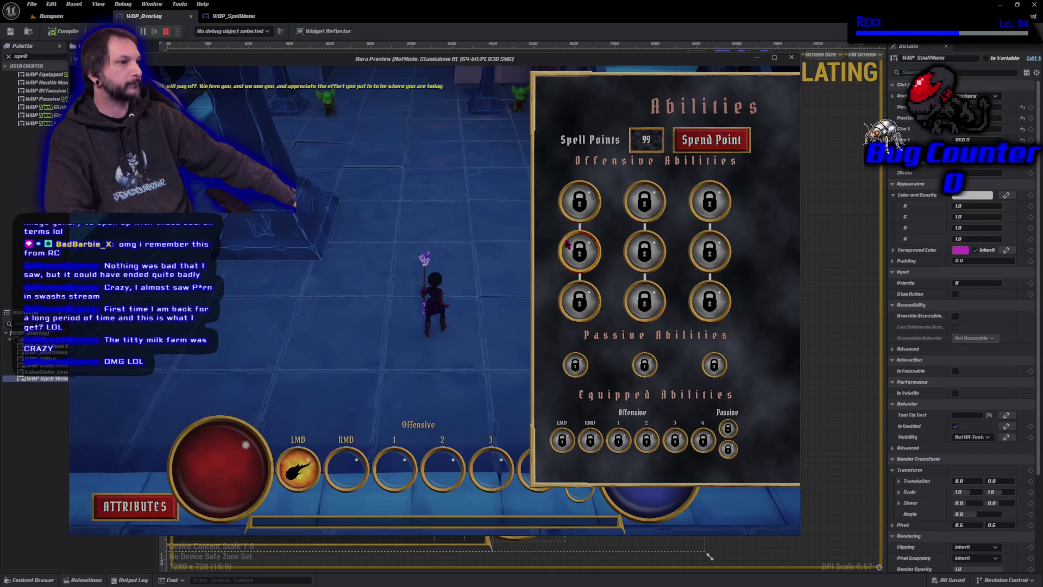
Step: Maximize the Aura Preview window and cast a barrage of fire bolts at the goblins
{"action": "left_click", "coordinate": [776, 58]}
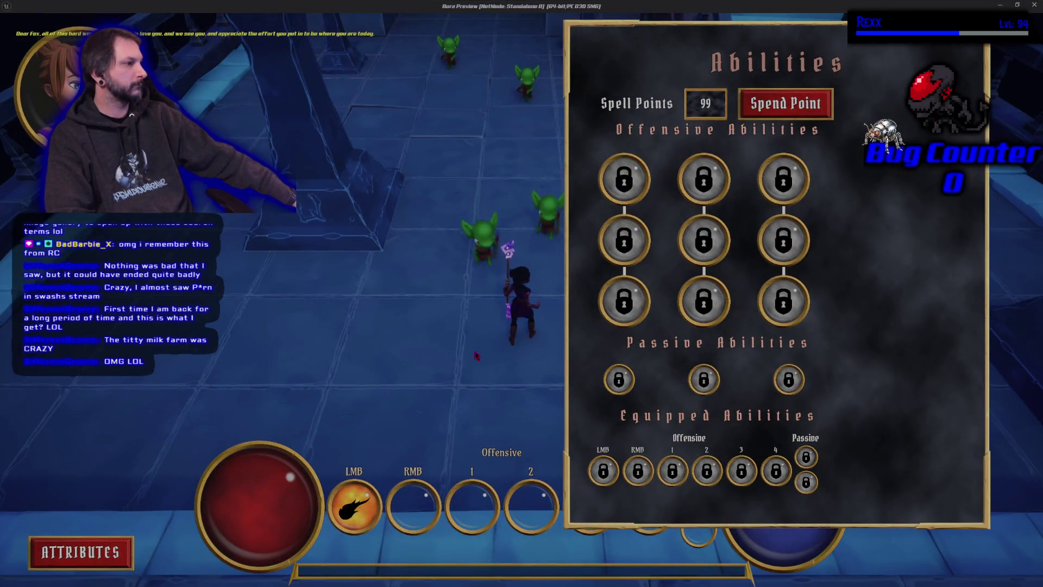
{"action": "left_click", "coordinate": [502, 275]}
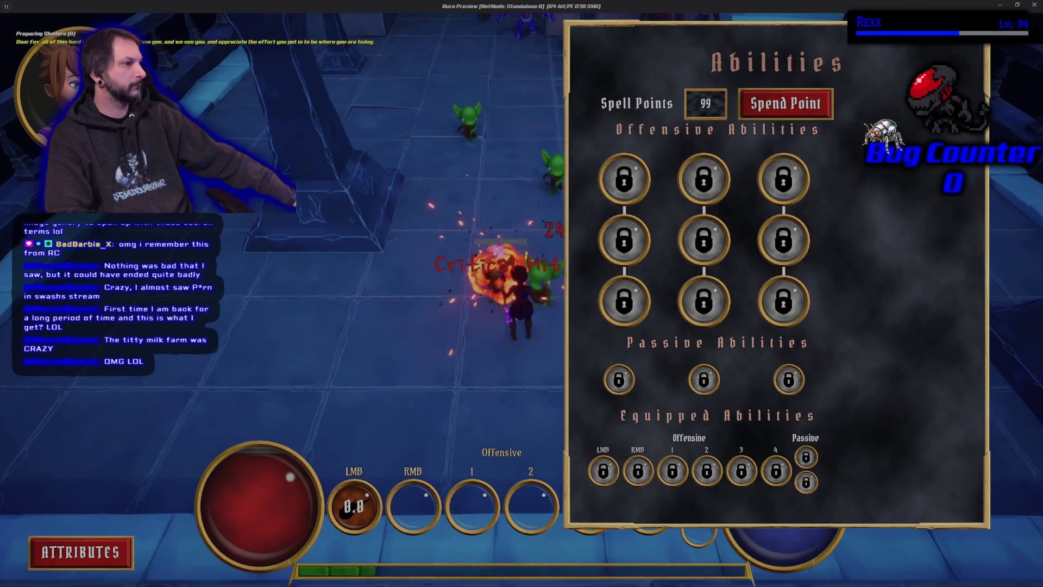
{"action": "left_click", "coordinate": [536, 307]}
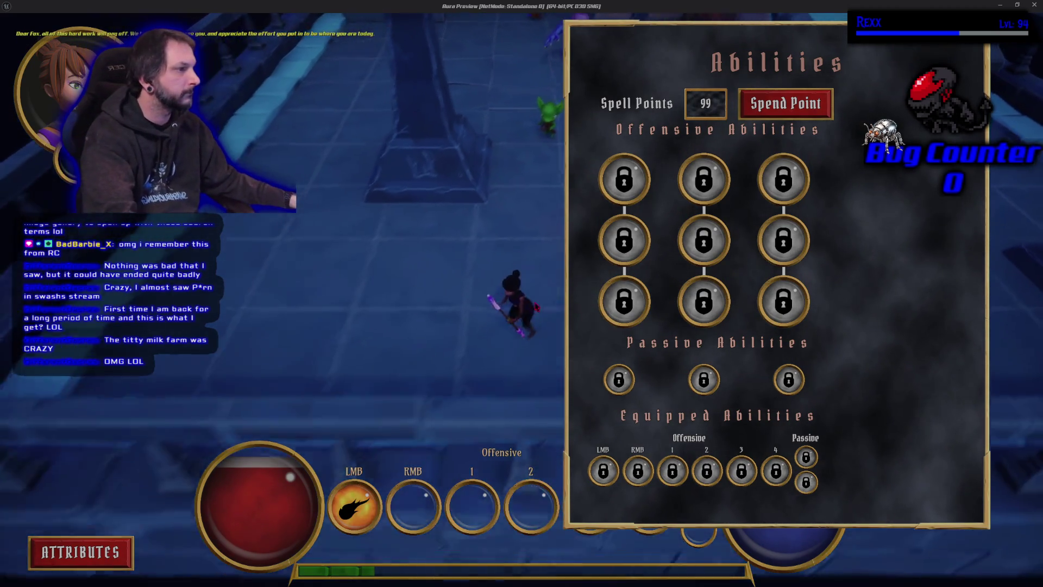
{"action": "left_click", "coordinate": [232, 277]}
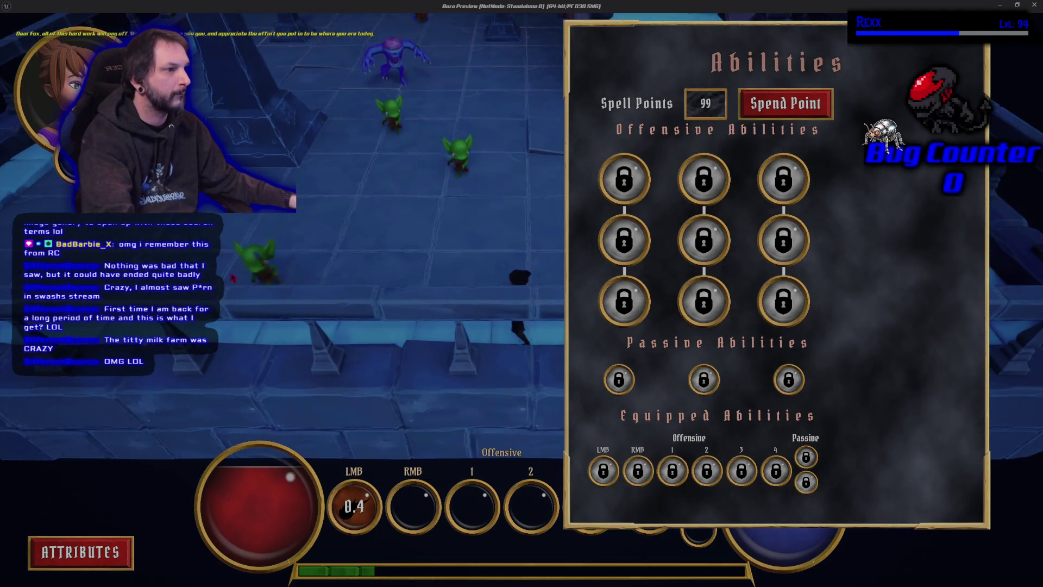
{"action": "left_click", "coordinate": [304, 267]}
{"action": "left_click", "coordinate": [380, 252]}
{"action": "left_click", "coordinate": [405, 222]}
{"action": "left_click", "coordinate": [413, 214]}
{"action": "left_click", "coordinate": [496, 179]}
{"action": "left_click", "coordinate": [494, 177]}
{"action": "left_click", "coordinate": [495, 177]}
{"action": "left_click", "coordinate": [494, 177]}
{"action": "left_click", "coordinate": [494, 177]}
{"action": "left_click", "coordinate": [491, 176]}
{"action": "left_click", "coordinate": [484, 179]}
{"action": "left_click", "coordinate": [475, 181]}
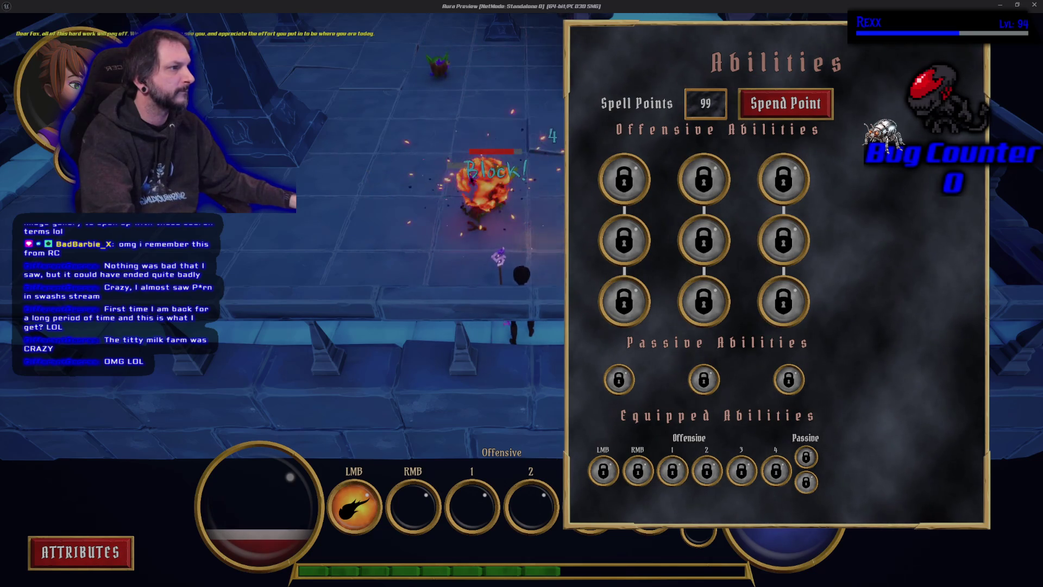
Step: Fire at the red-outlined goblins, run up the corridor, then exit back to the editor
{"action": "left_click", "coordinate": [495, 179]}
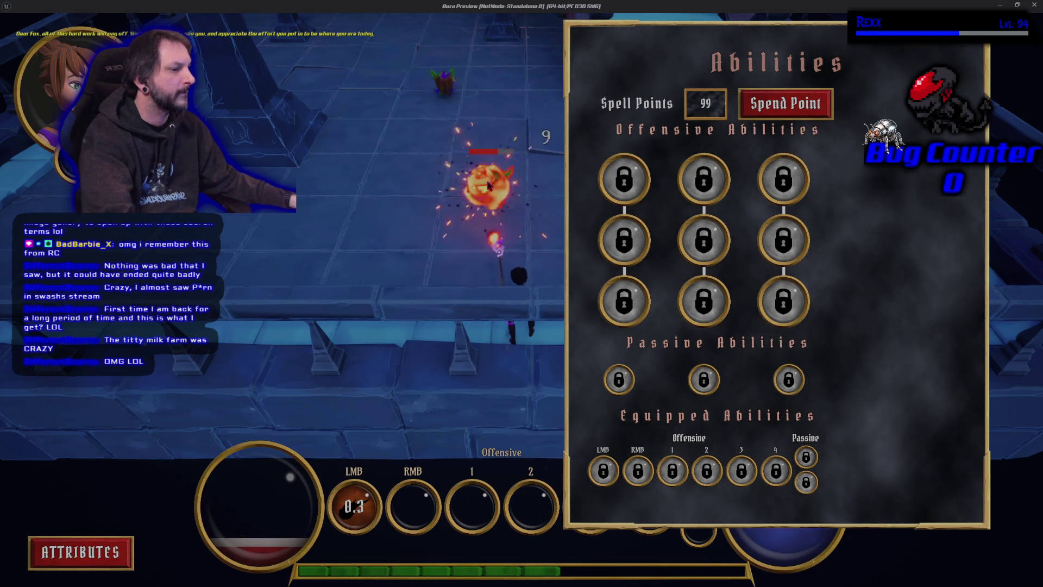
{"action": "left_click", "coordinate": [448, 101]}
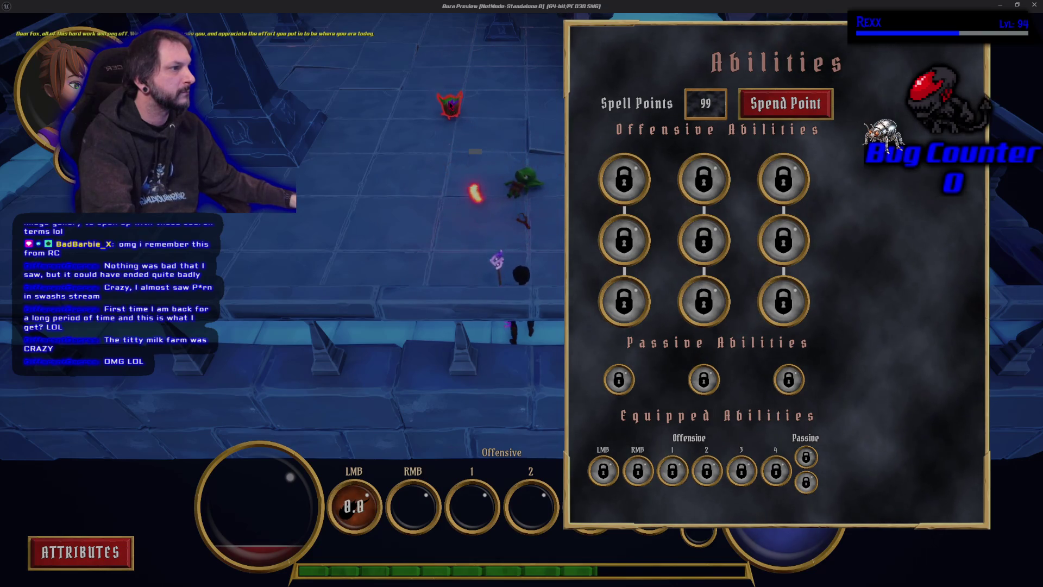
{"action": "left_click", "coordinate": [449, 102]}
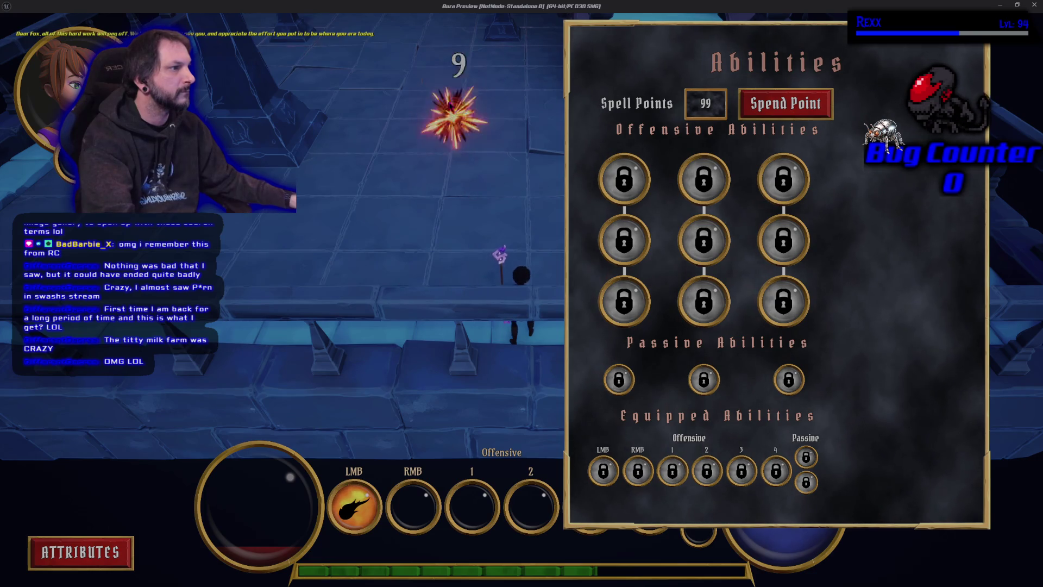
{"action": "left_click", "coordinate": [447, 233]}
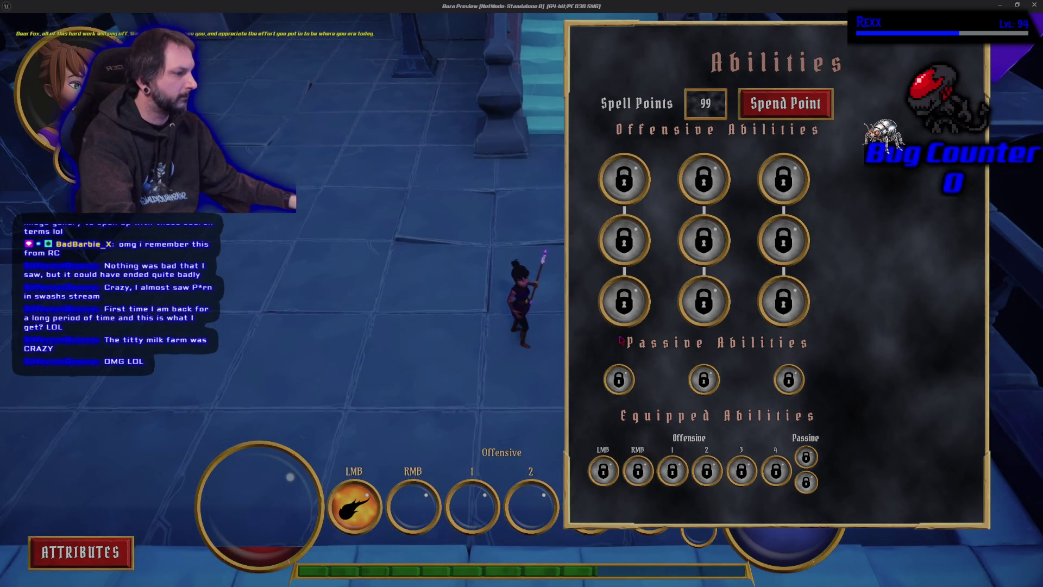
{"action": "left_click", "coordinate": [531, 196]}
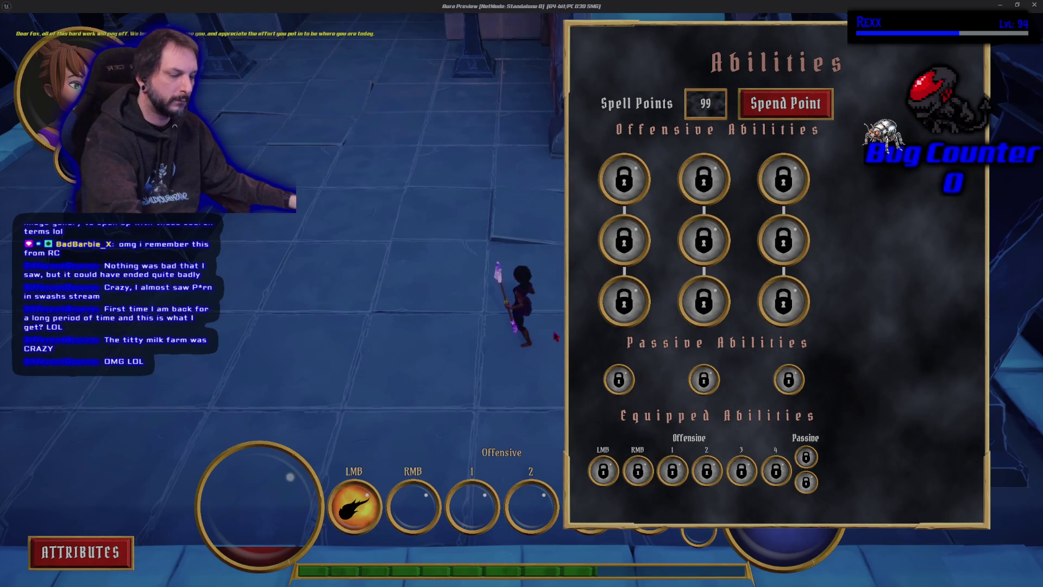
{"action": "key", "text": "Escape"}
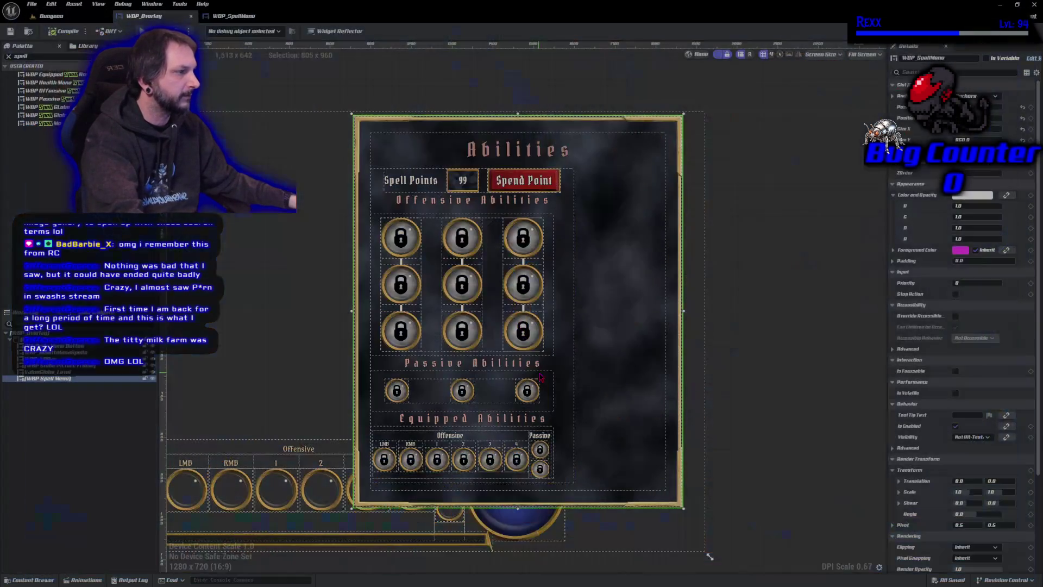
{"action": "key", "text": "alt+Tab"}
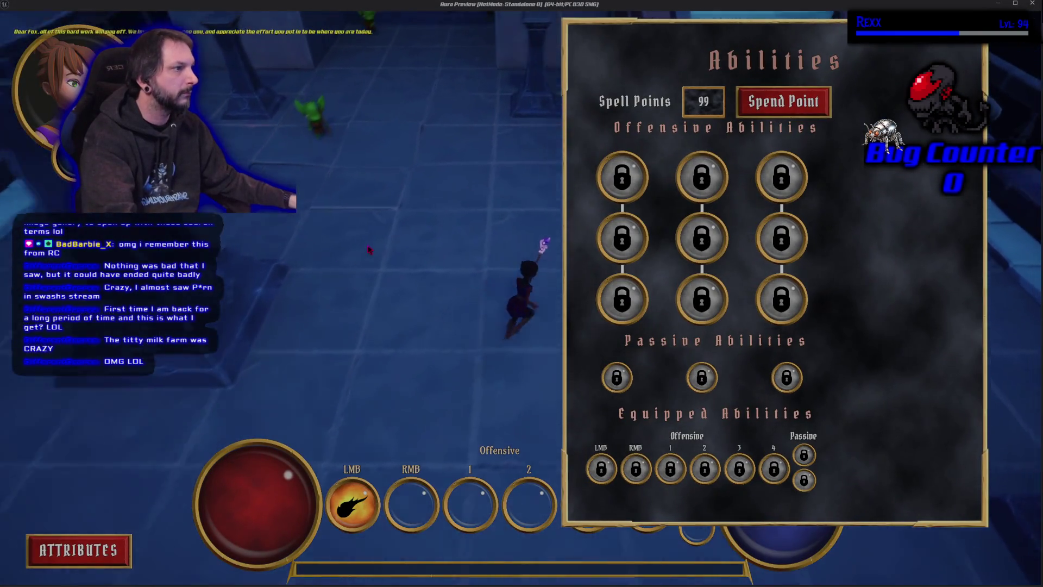
{"action": "left_click", "coordinate": [521, 191]}
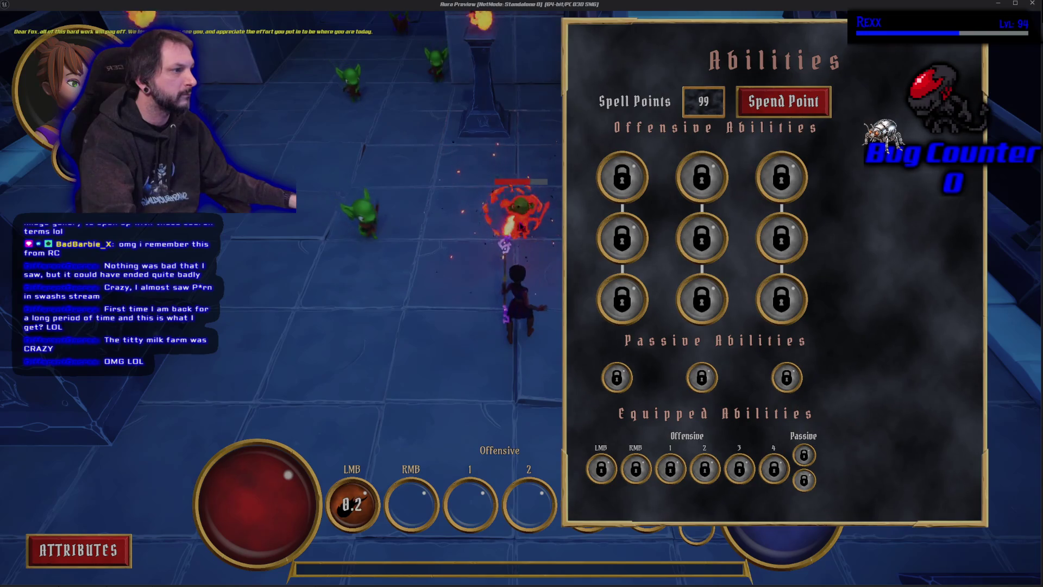
{"action": "left_click", "coordinate": [500, 298]}
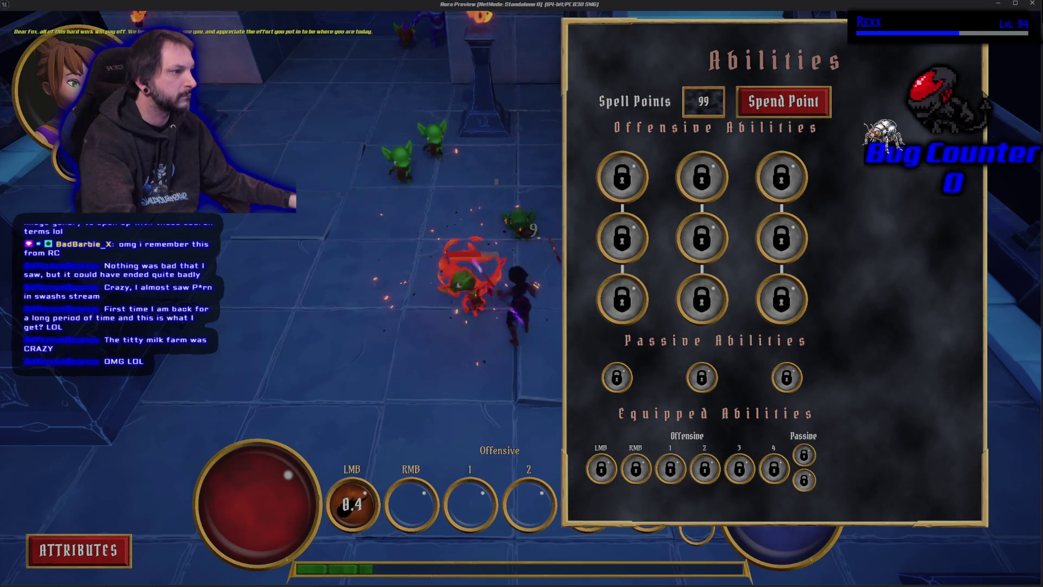
{"action": "left_click", "coordinate": [438, 209]}
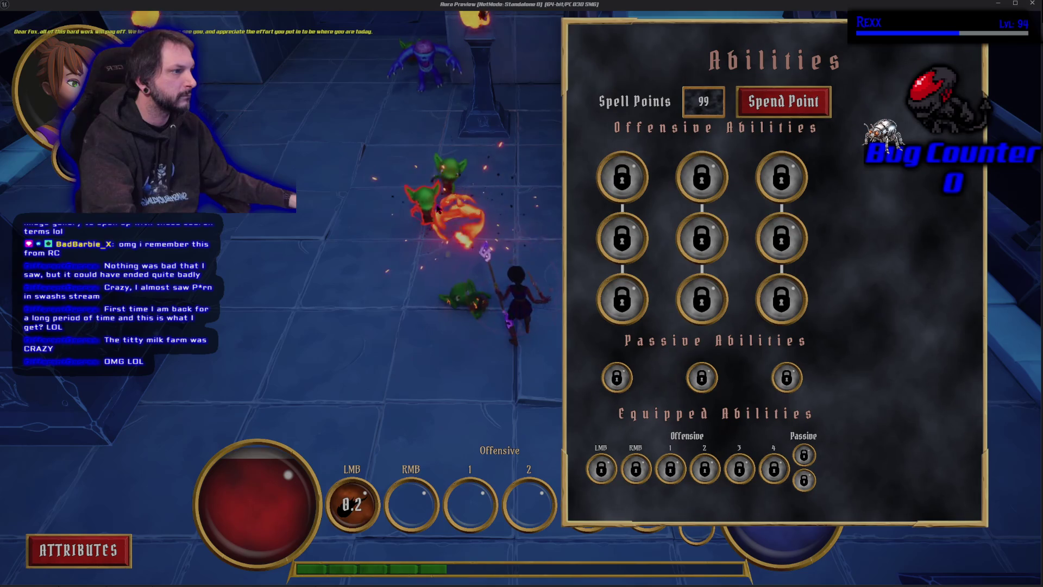
{"action": "left_click", "coordinate": [438, 210]}
{"action": "left_click", "coordinate": [438, 210]}
{"action": "left_click", "coordinate": [439, 176]}
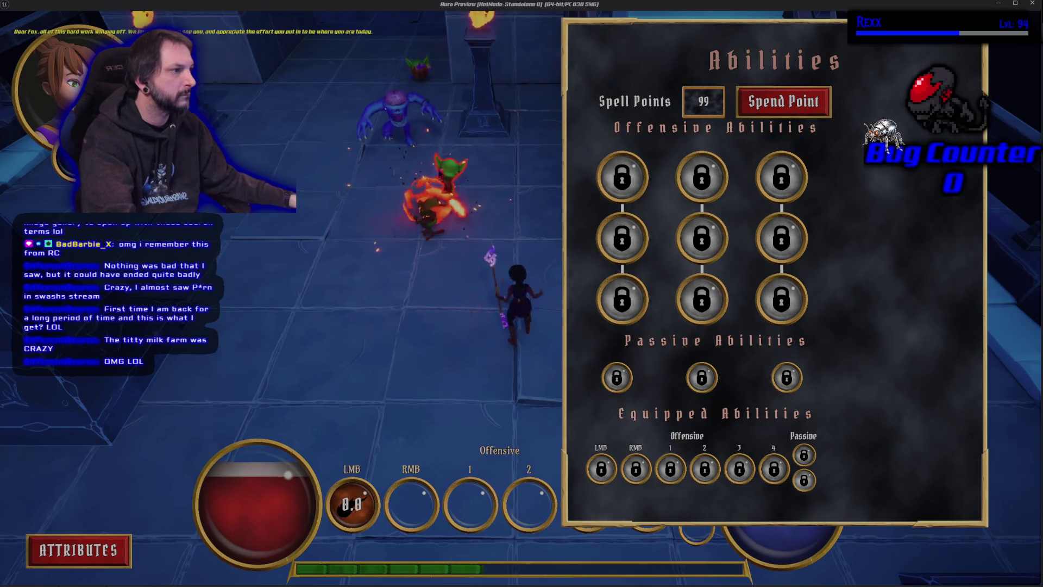
{"action": "left_click", "coordinate": [439, 175]}
{"action": "left_click", "coordinate": [380, 174]}
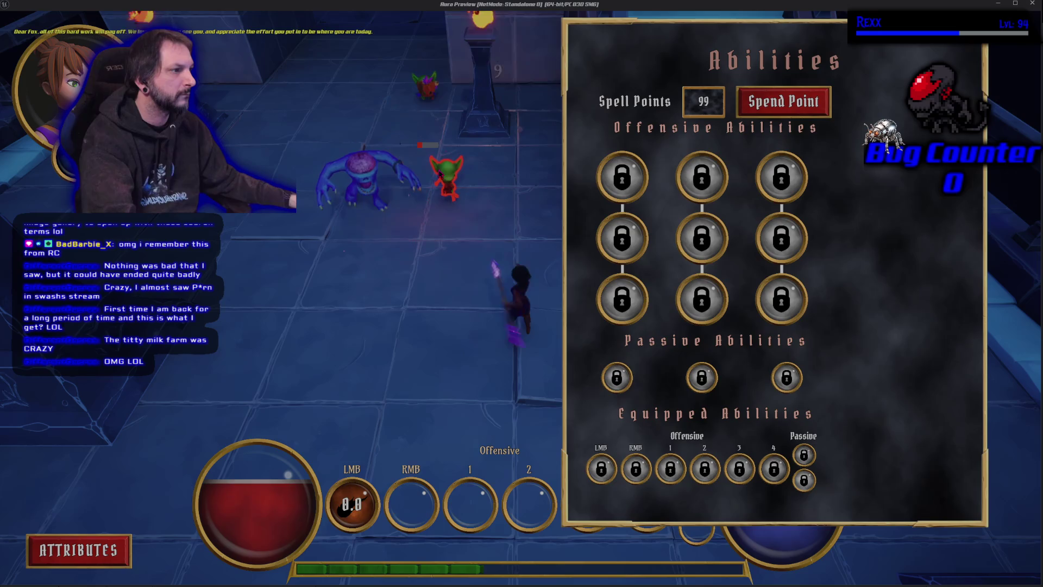
{"action": "left_click", "coordinate": [377, 217]}
{"action": "left_click", "coordinate": [378, 217]}
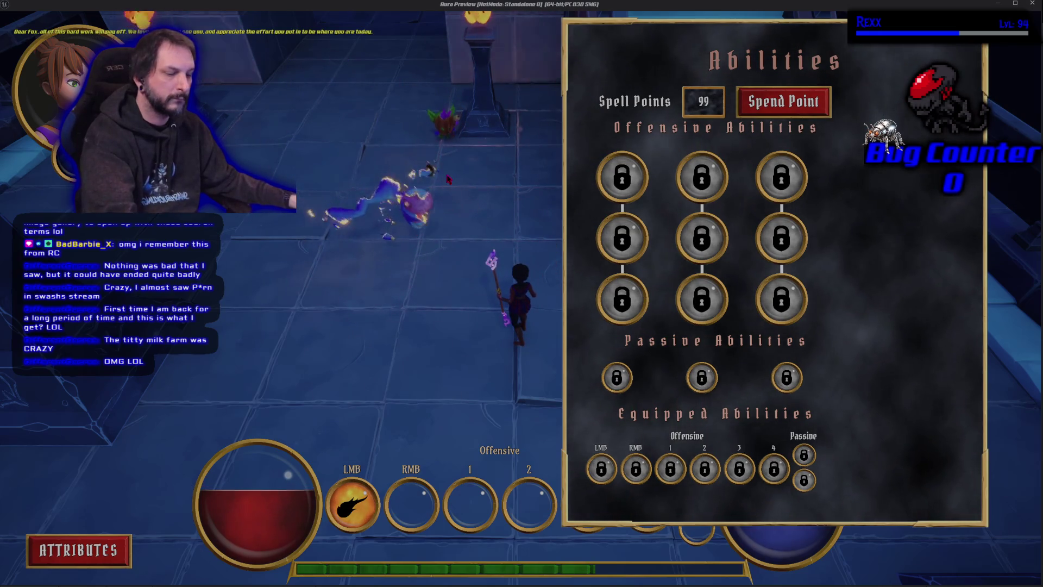
{"action": "left_click", "coordinate": [454, 205]}
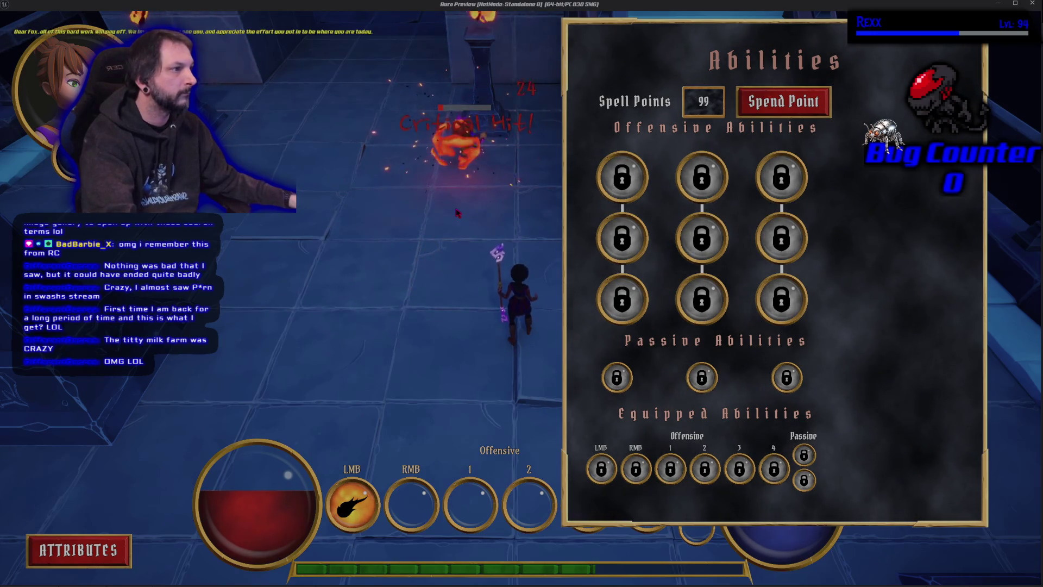
{"action": "left_click", "coordinate": [457, 213]}
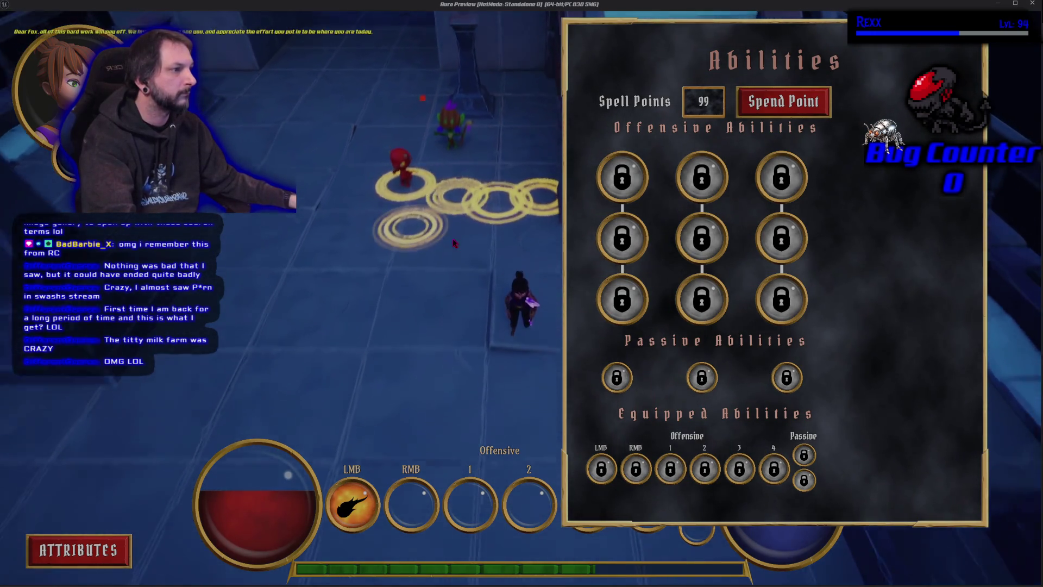
{"action": "left_click", "coordinate": [531, 92]}
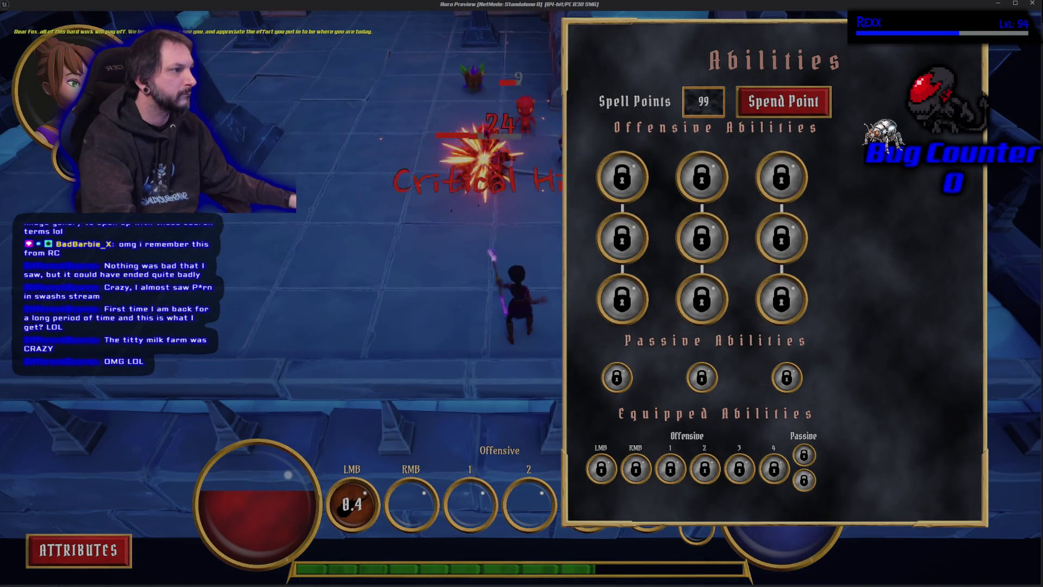
{"action": "left_click", "coordinate": [498, 140]}
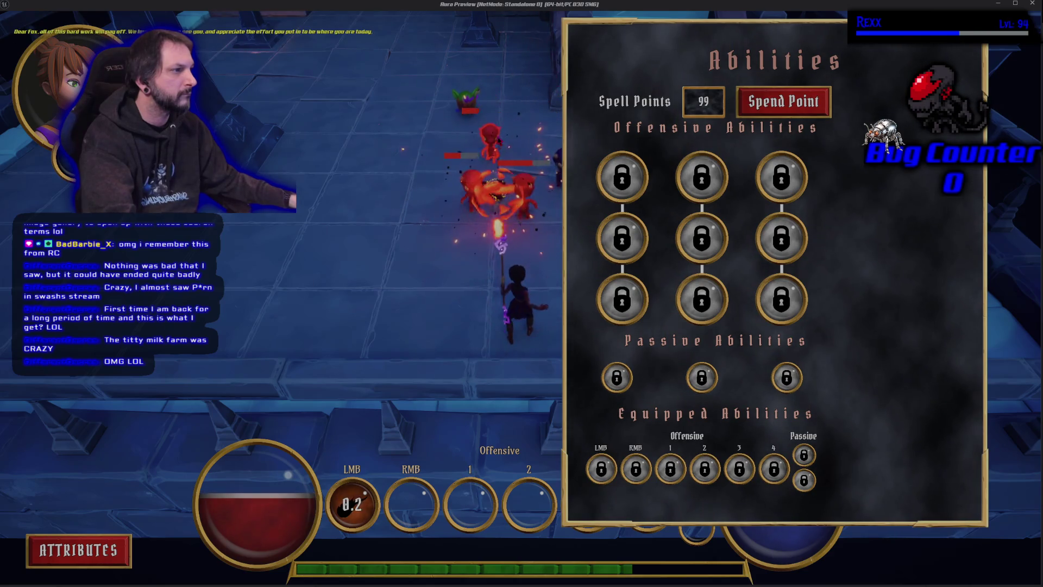
{"action": "left_click", "coordinate": [494, 143]}
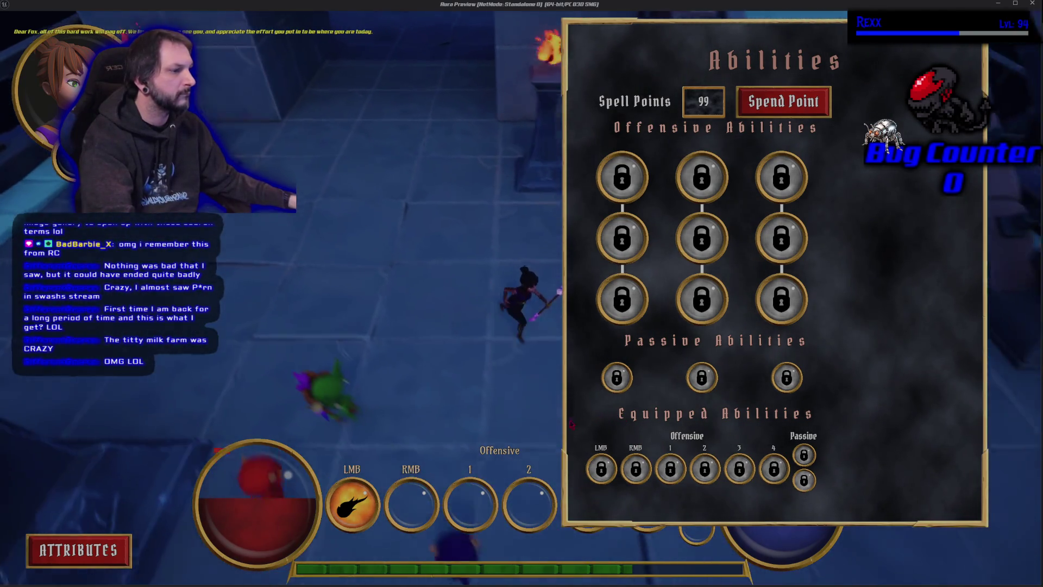
{"action": "left_click", "coordinate": [353, 252]}
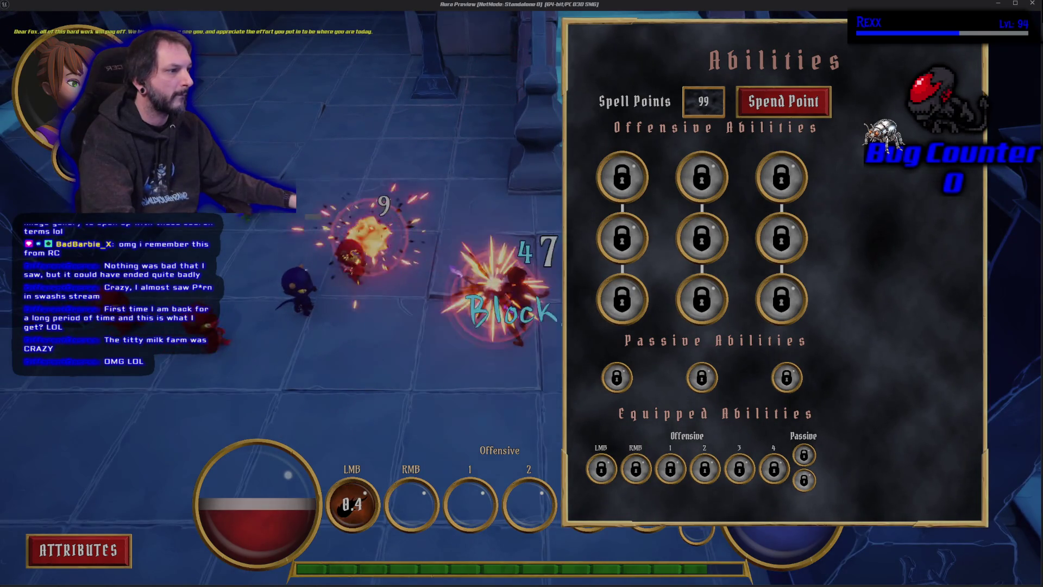
{"action": "left_click", "coordinate": [287, 249]}
{"action": "left_click", "coordinate": [287, 250]}
{"action": "left_click", "coordinate": [286, 250]}
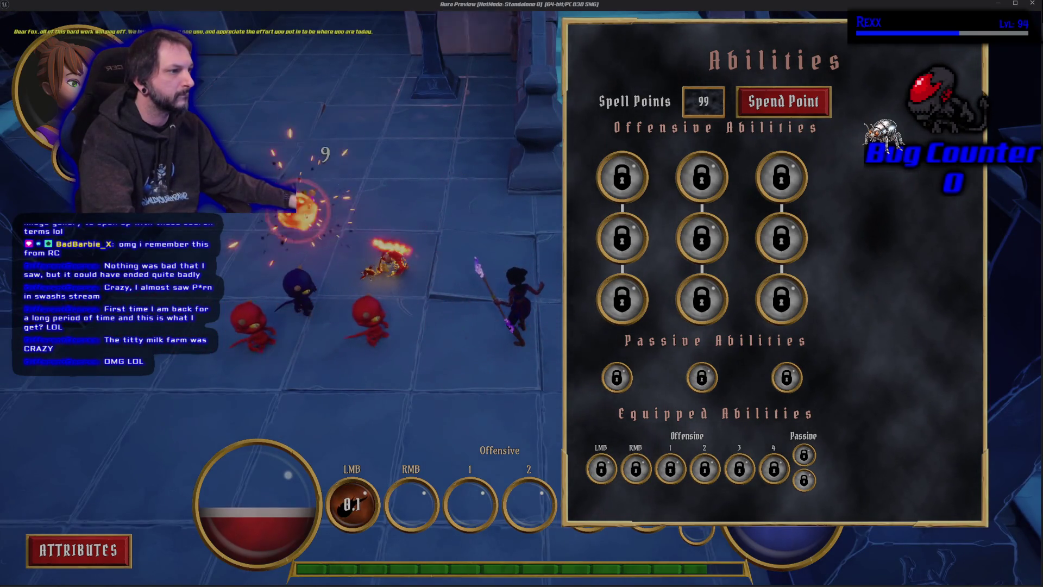
{"action": "left_click", "coordinate": [287, 249]}
{"action": "left_click", "coordinate": [310, 282]}
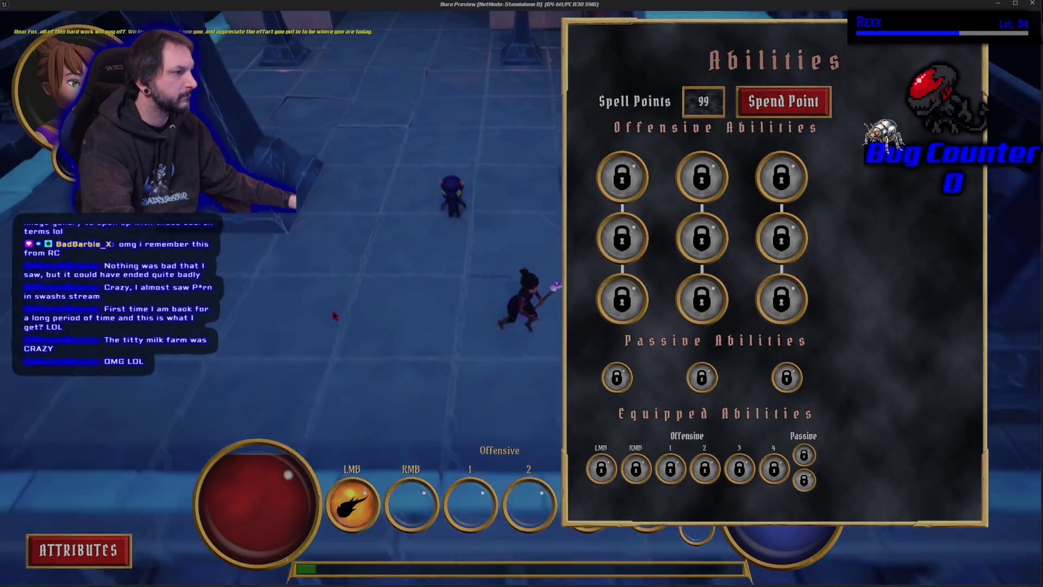
{"action": "left_click", "coordinate": [333, 315]}
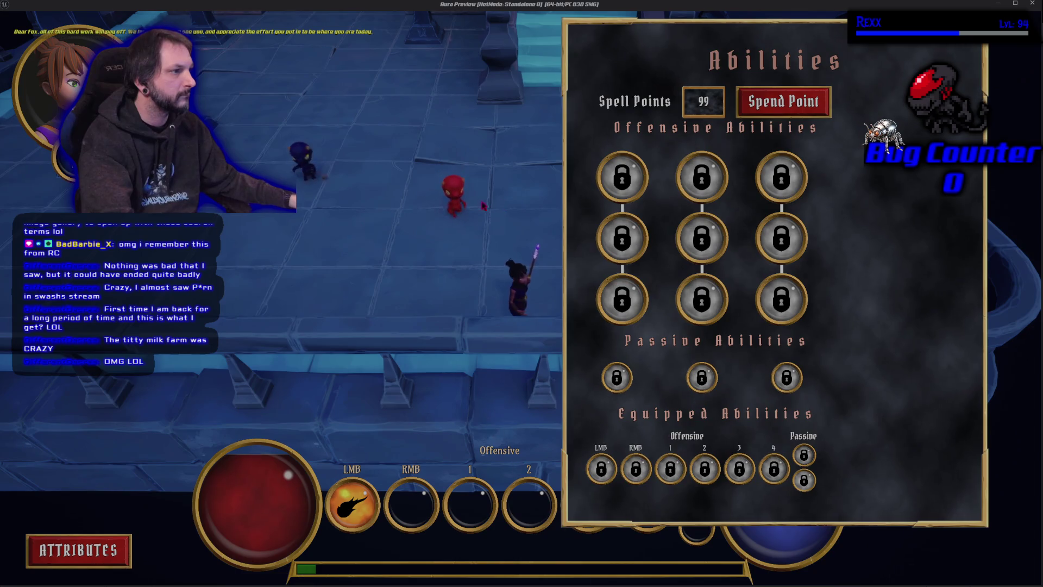
{"action": "left_click", "coordinate": [483, 205]}
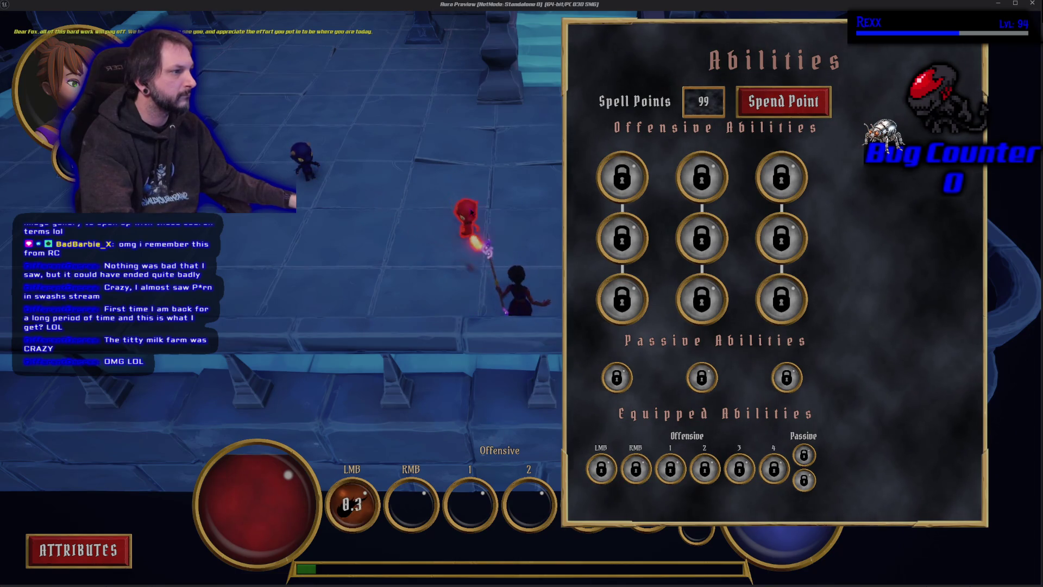
{"action": "left_click", "coordinate": [315, 177]}
{"action": "left_click", "coordinate": [315, 177]}
{"action": "left_click", "coordinate": [315, 177]}
{"action": "left_click", "coordinate": [315, 177]}
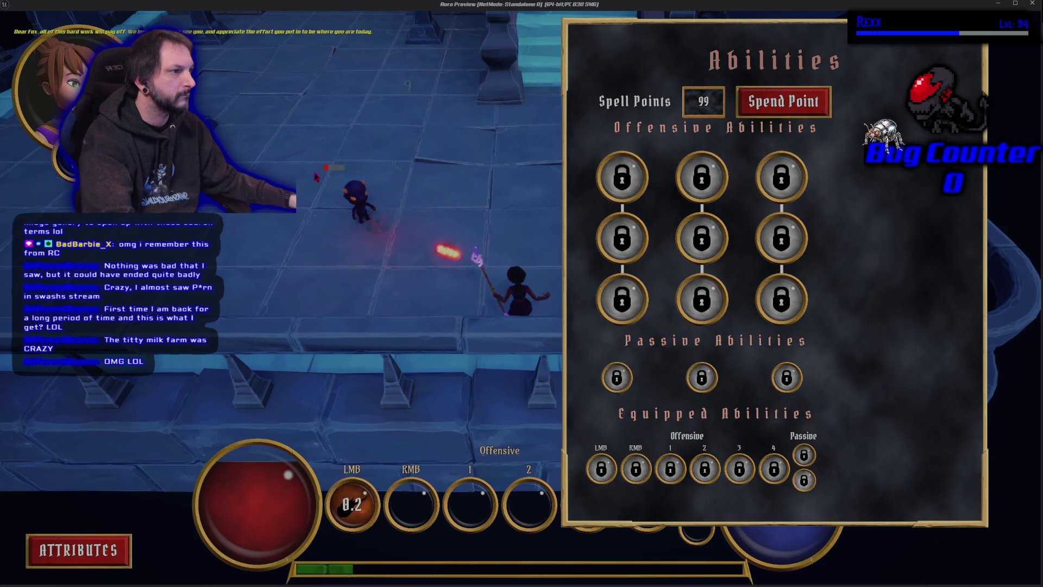
{"action": "left_click", "coordinate": [315, 176]}
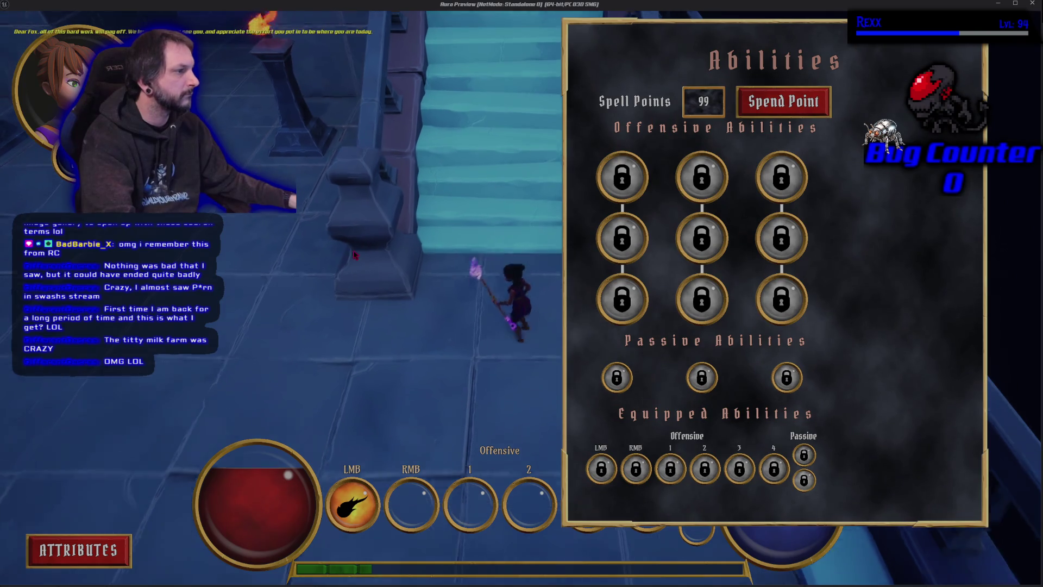
{"action": "key", "text": "Escape"}
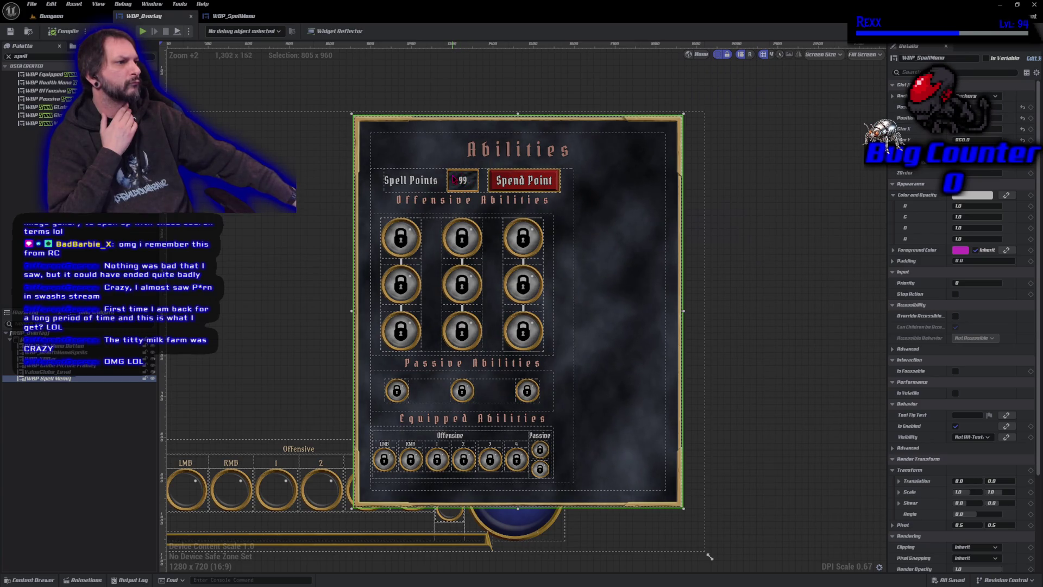
Step: Open WBP_SpellMenu from the Overlay hierarchy and select its Spell Points value frame
{"action": "left_click", "coordinate": [59, 380]}
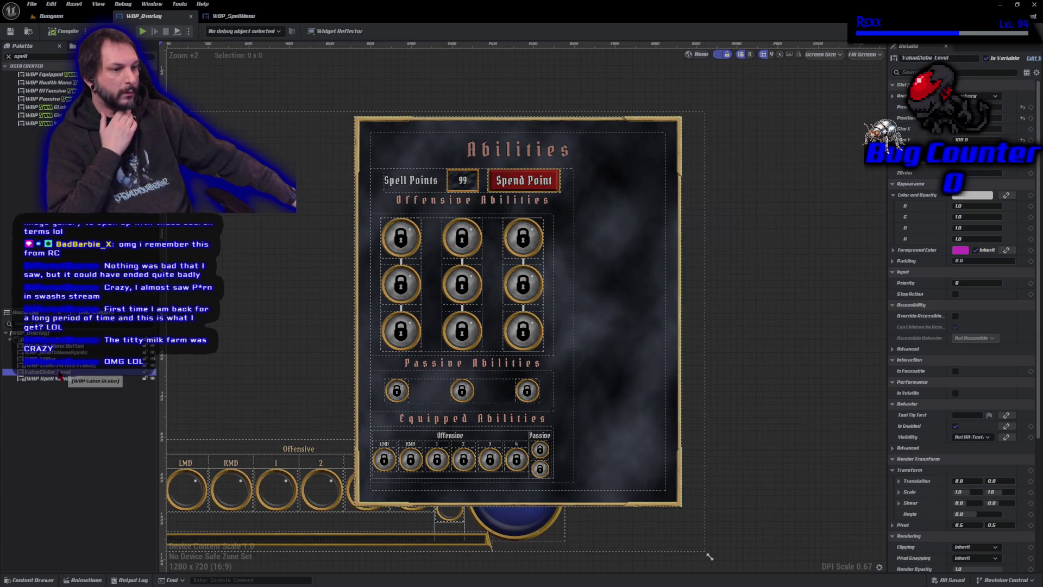
{"action": "double_click", "coordinate": [59, 380]}
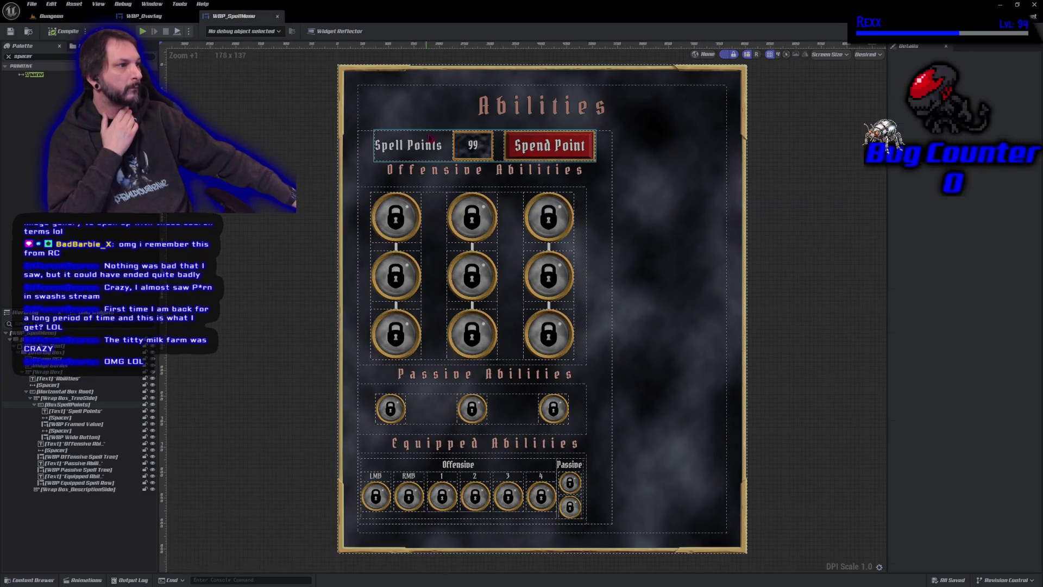
{"action": "left_click", "coordinate": [479, 156]}
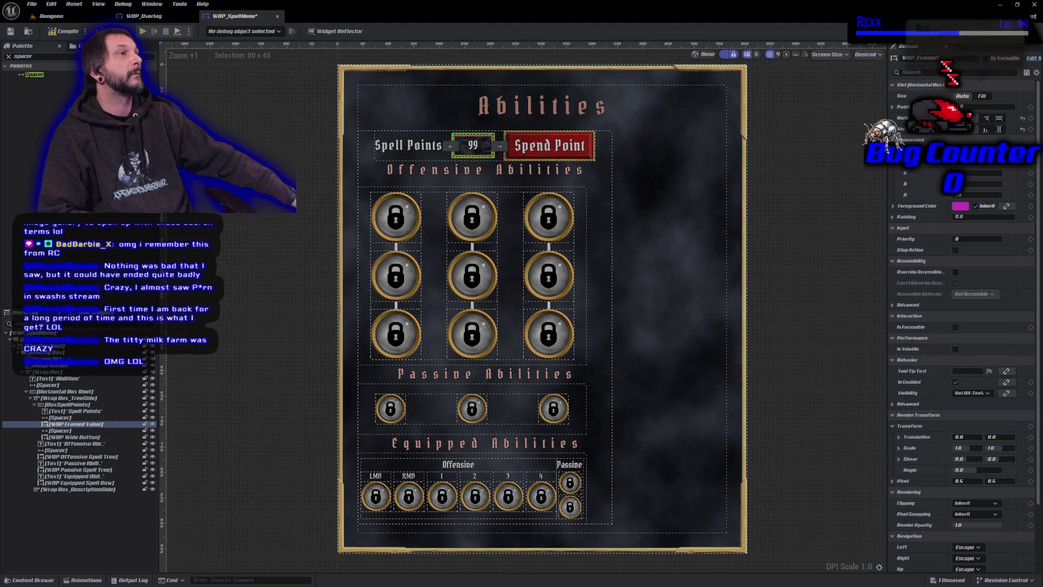
Step: Change the spacer above the Offensive grid to Size Y 20, making it 400 x 20
{"action": "left_click", "coordinate": [425, 187]}
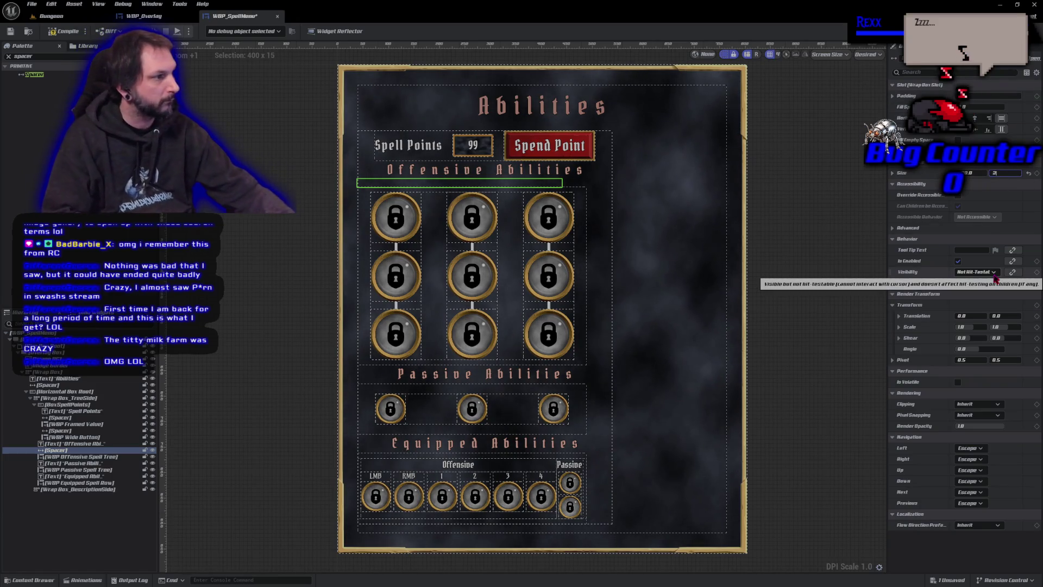
{"action": "type", "text": "20"}
{"action": "key", "text": "Return"}
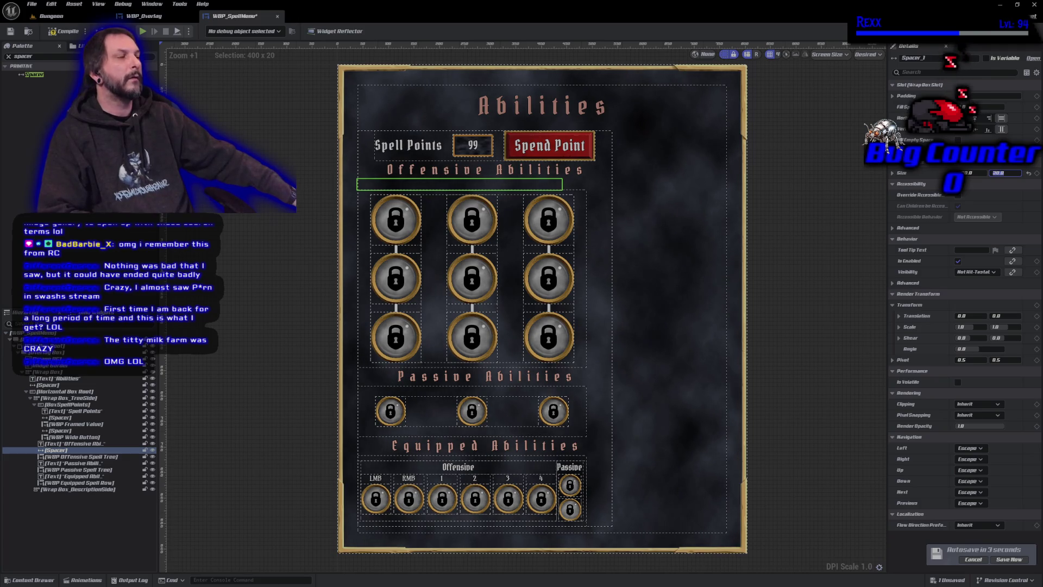
{"action": "left_click", "coordinate": [398, 188]}
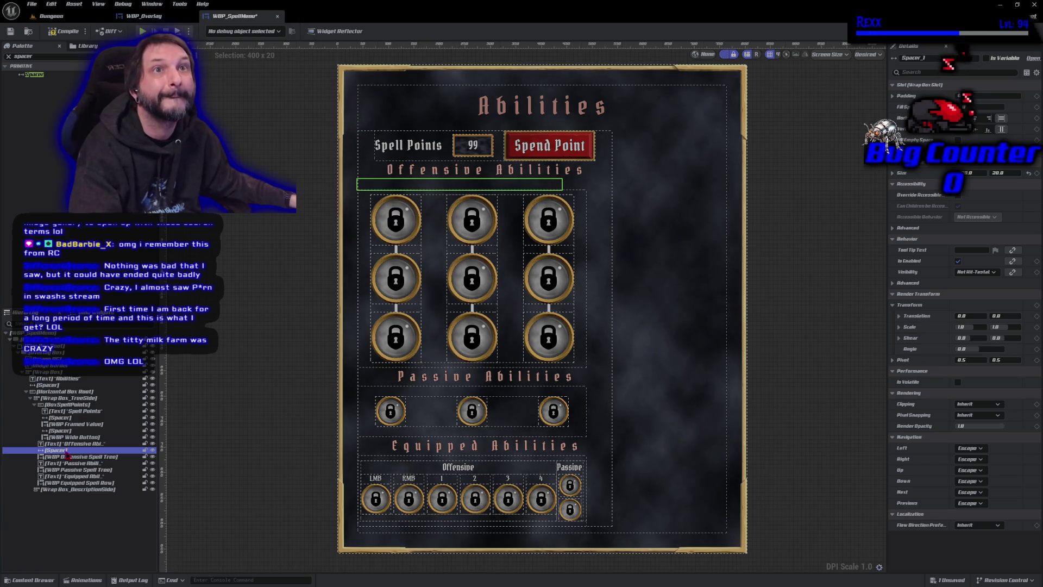
Step: Paste another spacer, place it above the Spell Points row, and compile and save
{"action": "left_click", "coordinate": [57, 399]}
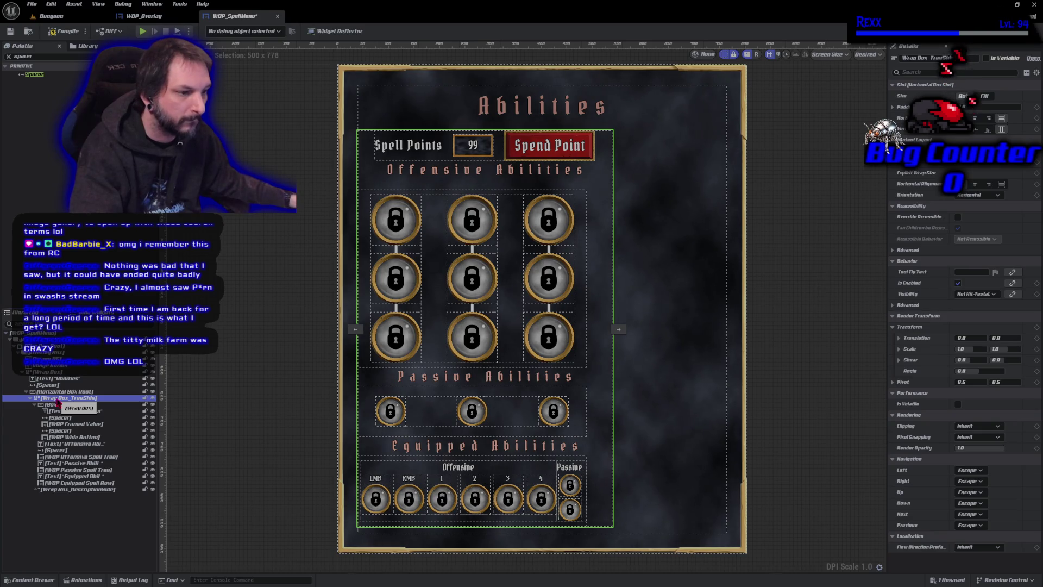
{"action": "key", "text": "ctrl+v"}
{"action": "left_click_drag", "start_coordinate": [72, 490], "coordinate": [70, 403]}
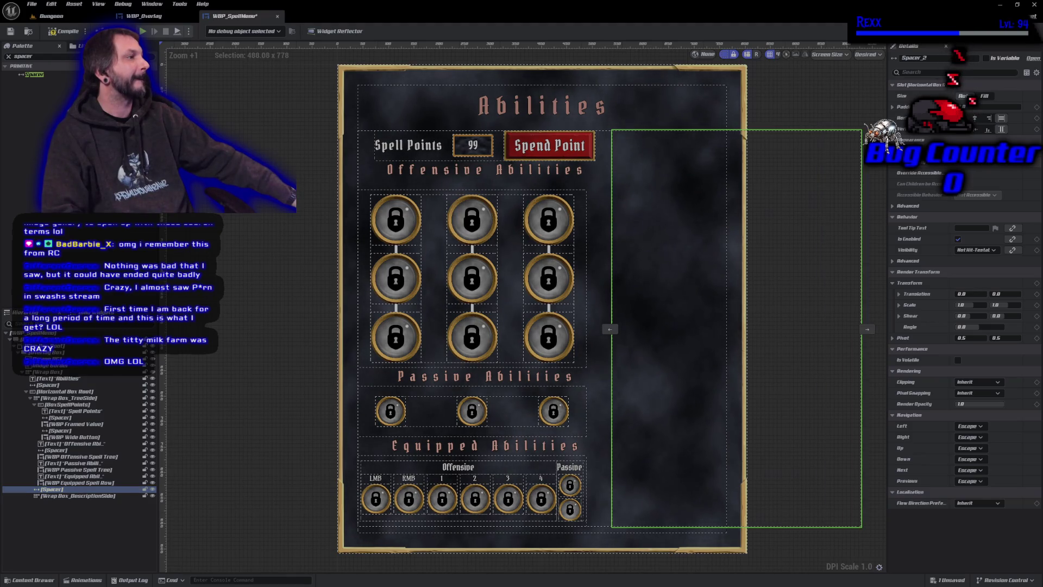
{"action": "left_click_drag", "start_coordinate": [738, 328], "coordinate": [619, 329]}
{"action": "key", "text": "ctrl+z"}
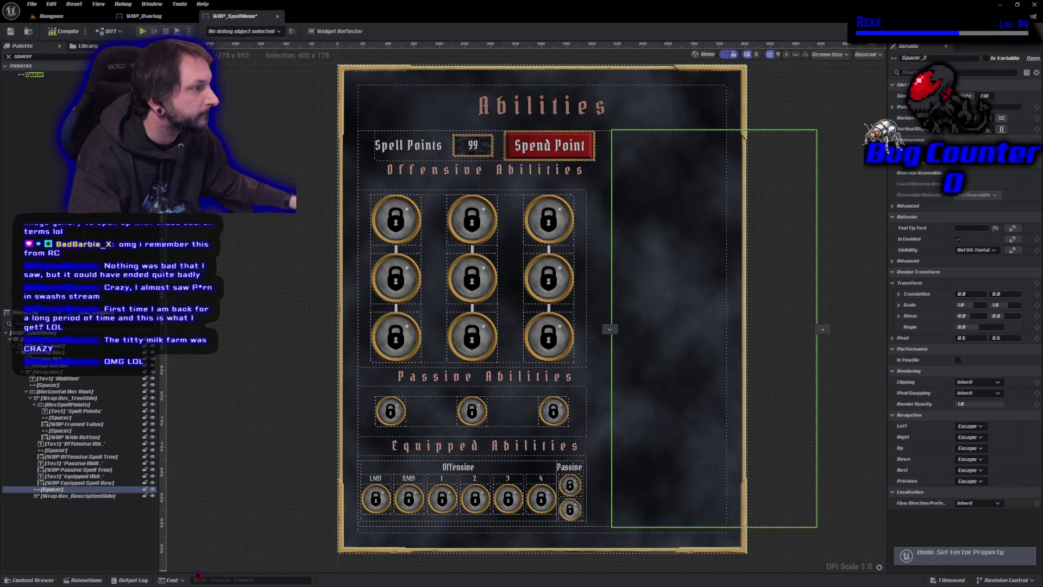
{"action": "key", "text": "ctrl+z"}
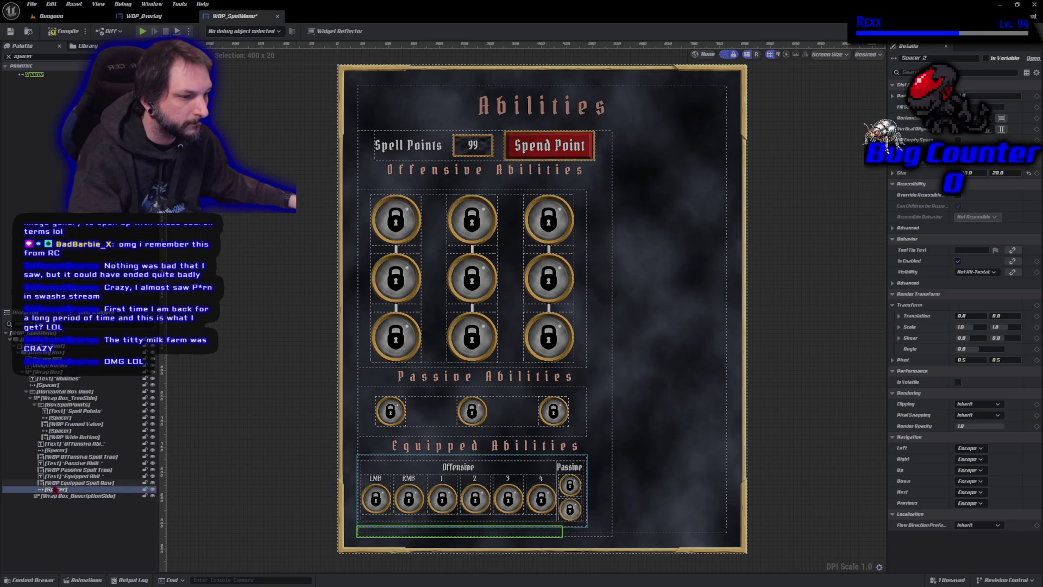
{"action": "left_click_drag", "start_coordinate": [54, 491], "coordinate": [62, 405]}
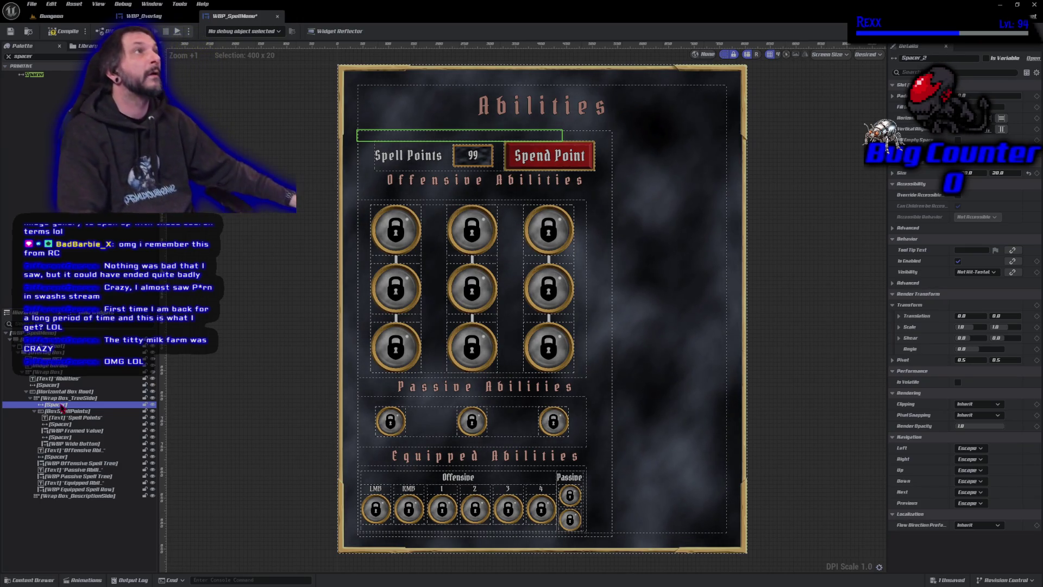
{"action": "left_click", "coordinate": [56, 34]}
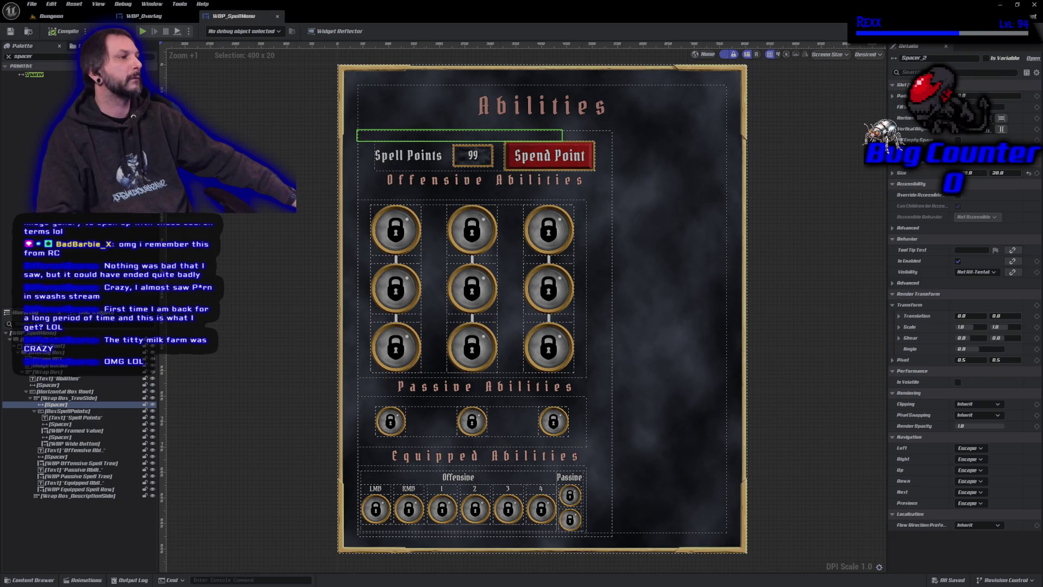
{"action": "left_click", "coordinate": [95, 520]}
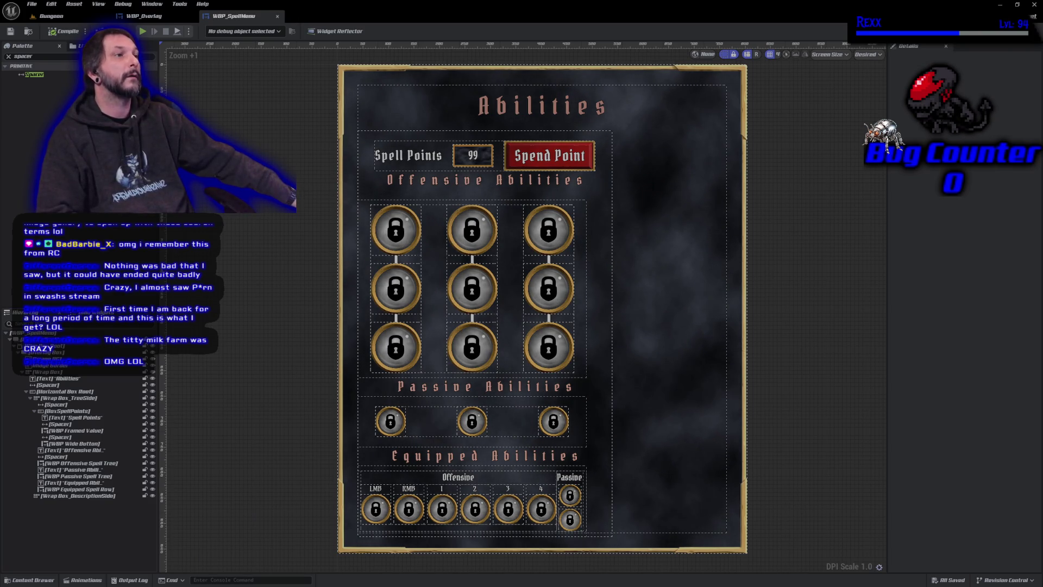
{"action": "key", "text": "alt+Tab"}
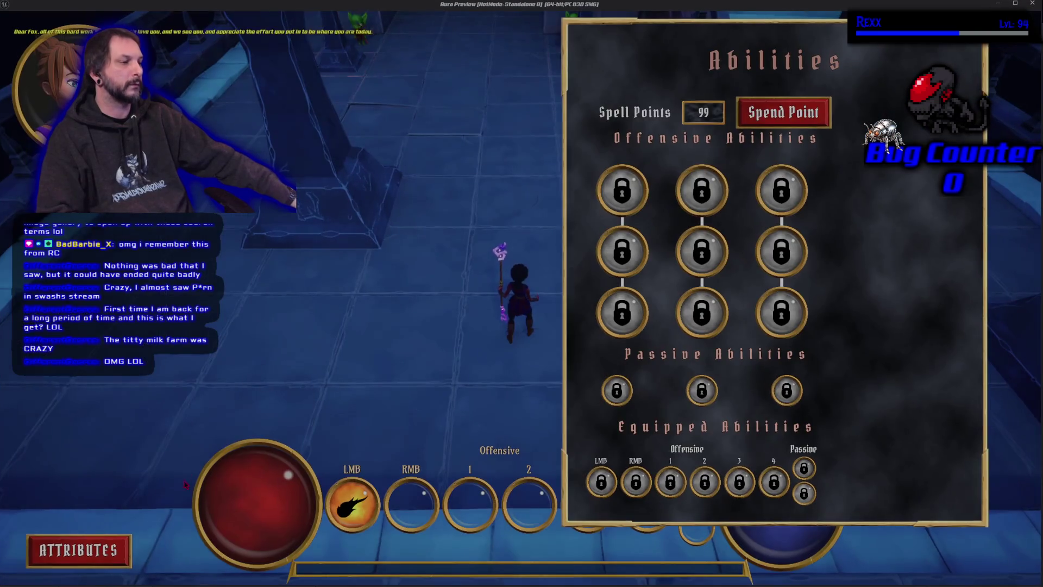
{"action": "left_click", "coordinate": [85, 553]}
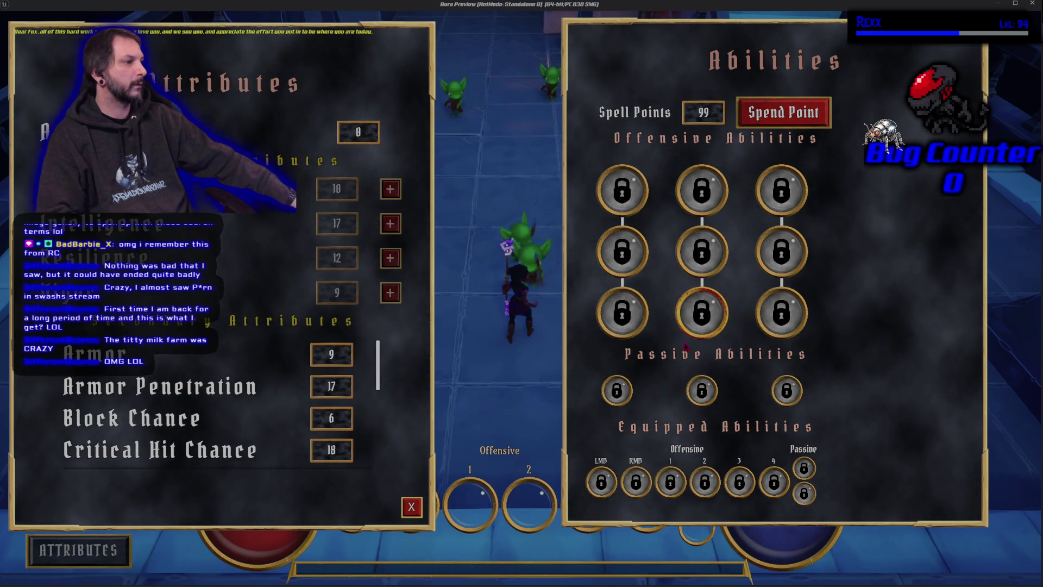
{"action": "left_click", "coordinate": [416, 508]}
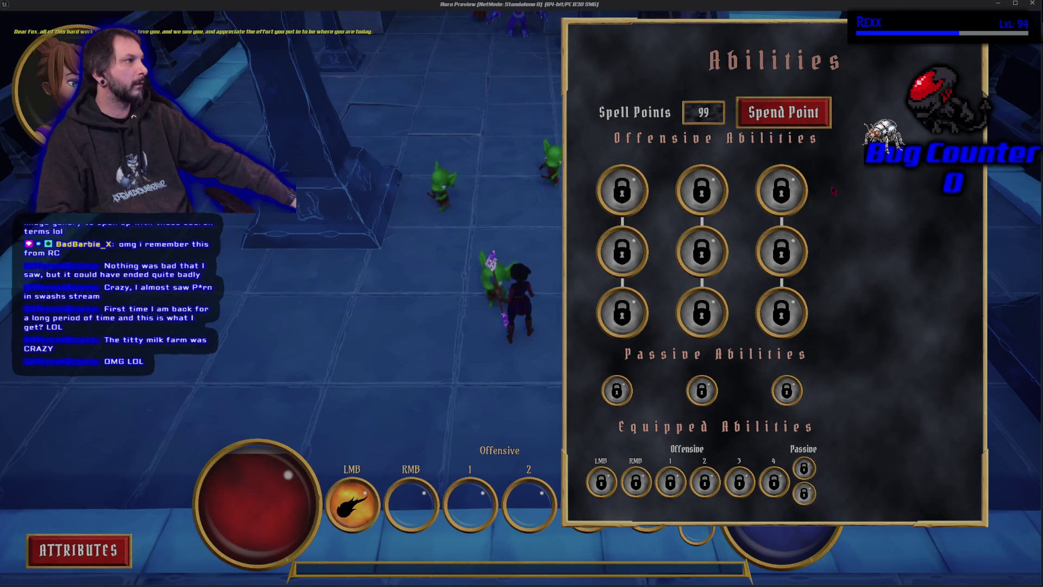
{"action": "key", "text": "Escape"}
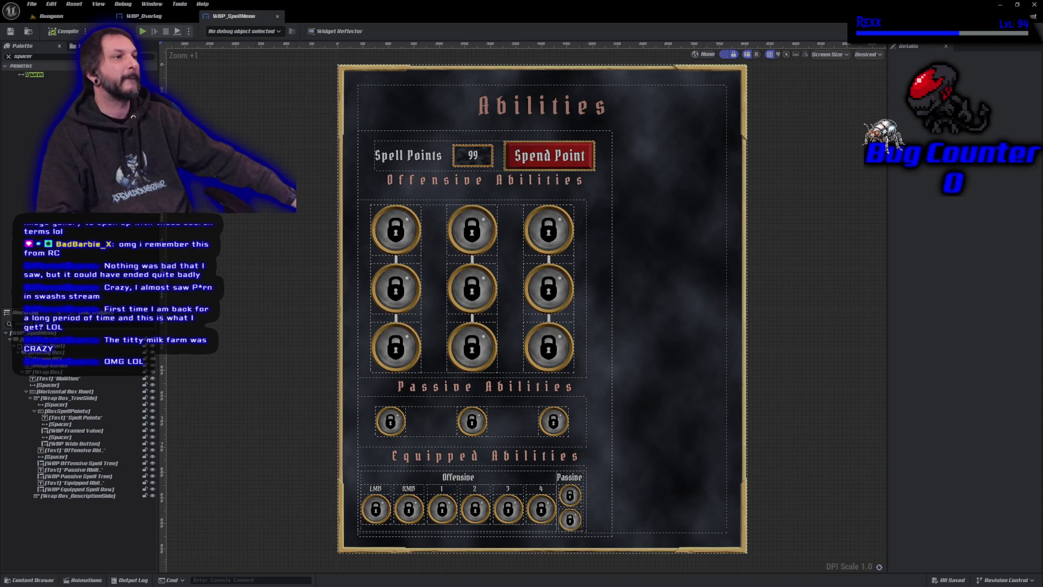
Step: Open WBP_OffensiveSpellTree and select all nine offensive spell buttons
{"action": "left_click", "coordinate": [405, 233]}
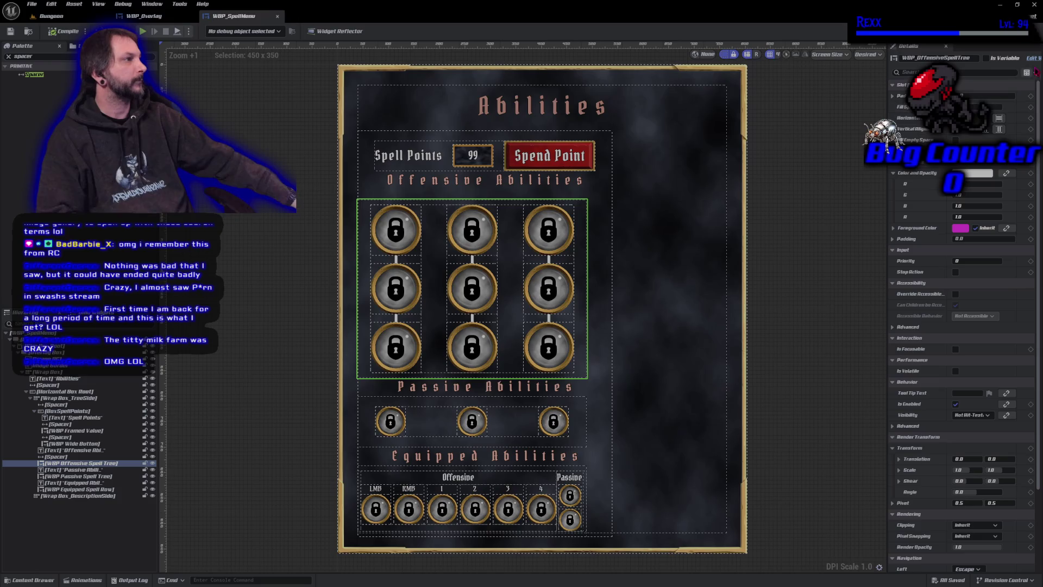
{"action": "left_click", "coordinate": [1032, 58]}
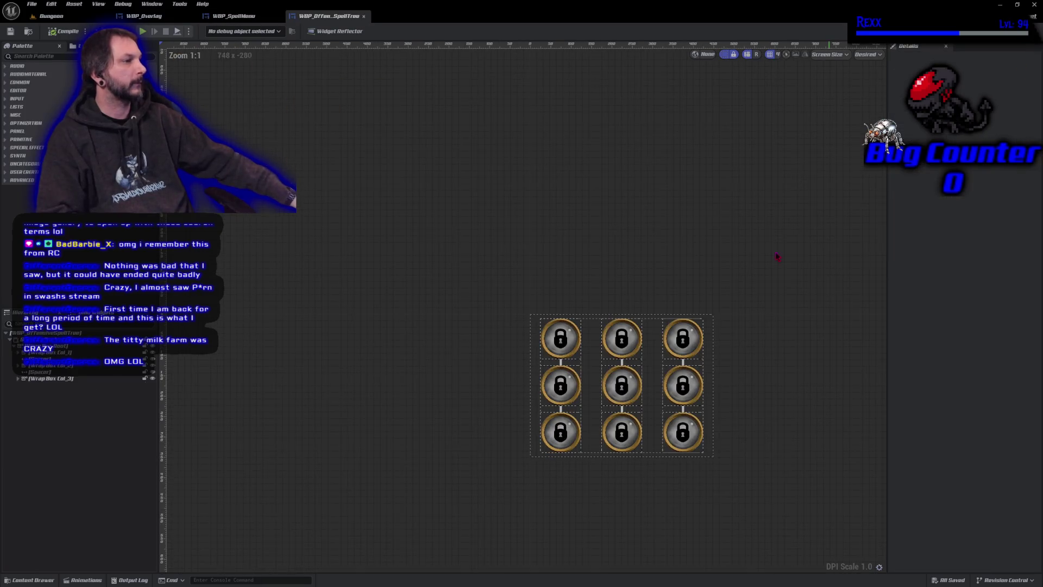
{"action": "left_click", "coordinate": [562, 340]}
{"action": "left_click", "coordinate": [632, 341], "text": "ctrl"}
{"action": "left_click", "coordinate": [696, 341], "text": "ctrl"}
{"action": "left_click", "coordinate": [694, 390], "text": "ctrl"}
{"action": "left_click", "coordinate": [625, 386], "text": "ctrl"}
{"action": "left_click", "coordinate": [569, 391], "text": "ctrl"}
{"action": "left_click", "coordinate": [571, 441], "text": "ctrl"}
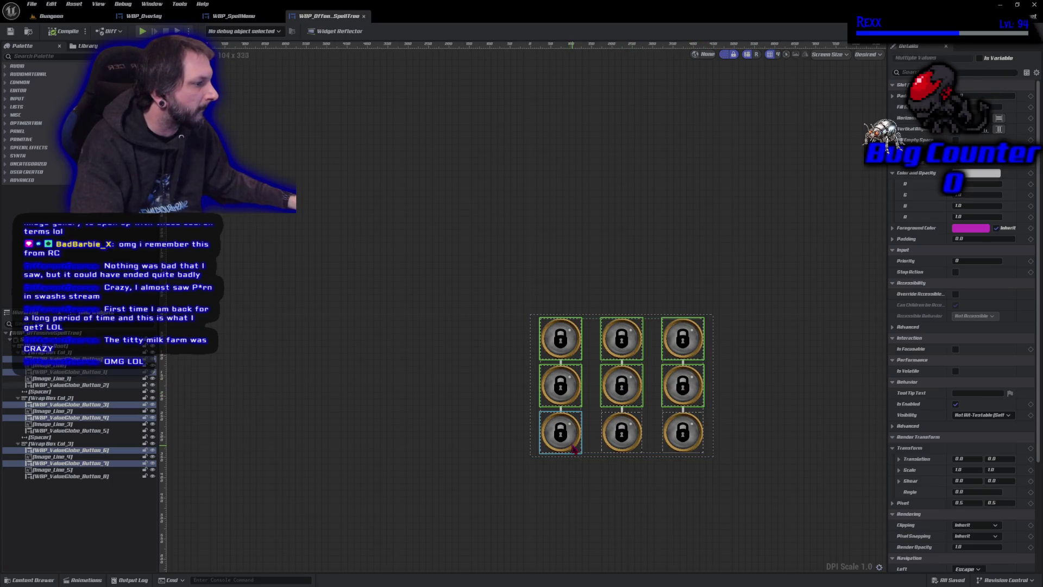
{"action": "left_click", "coordinate": [625, 438], "text": "ctrl"}
{"action": "left_click", "coordinate": [680, 435], "text": "ctrl"}
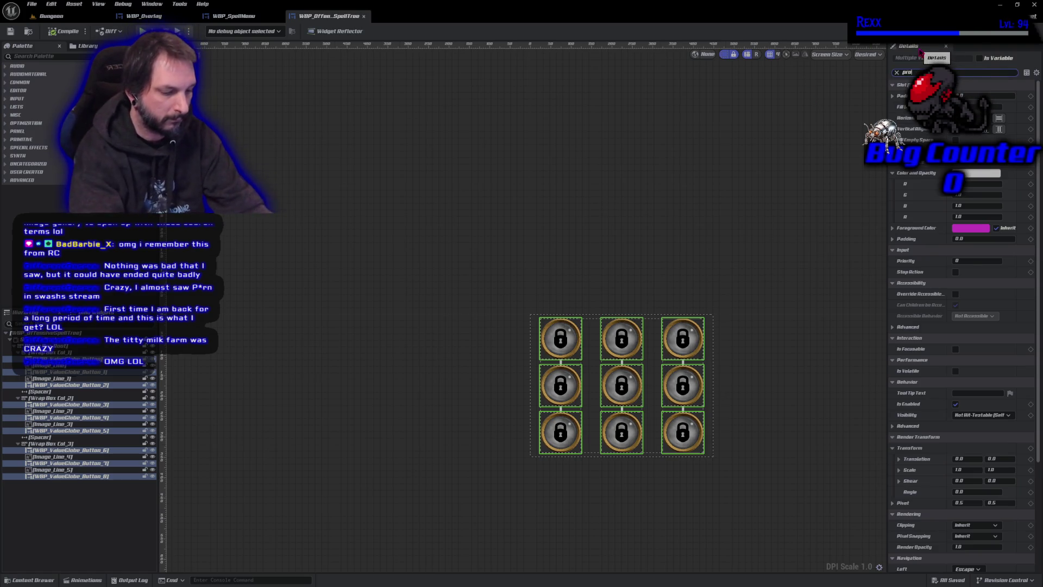
Step: Set the buttons' box size to 80 x 80, compile and save, and return to WBP_SpellMenu
{"action": "type", "text": "prop"}
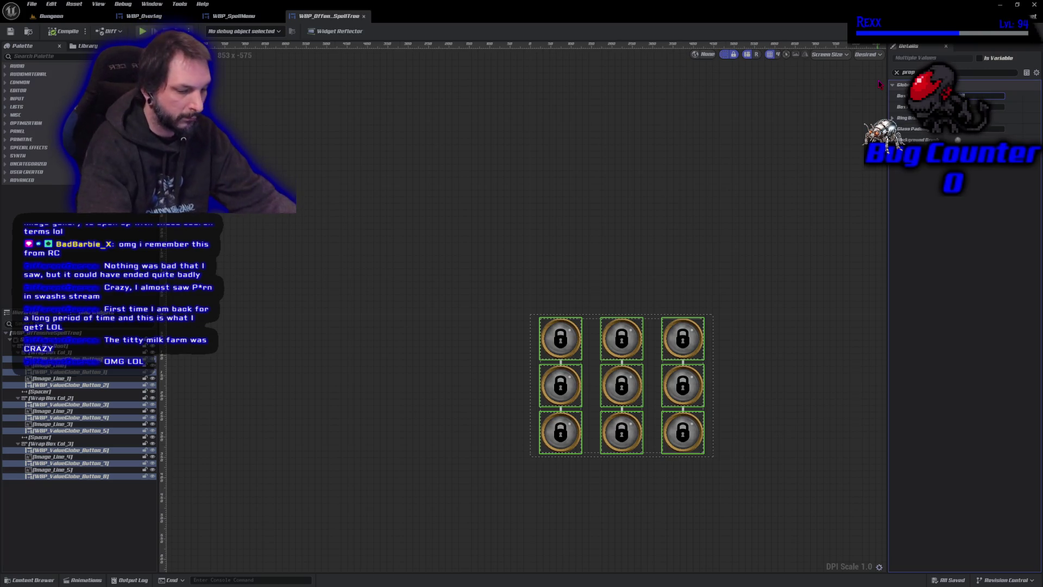
{"action": "type", "text": "80"}
{"action": "key", "text": "Tab"}
{"action": "type", "text": "80"}
{"action": "key", "text": "Tab"}
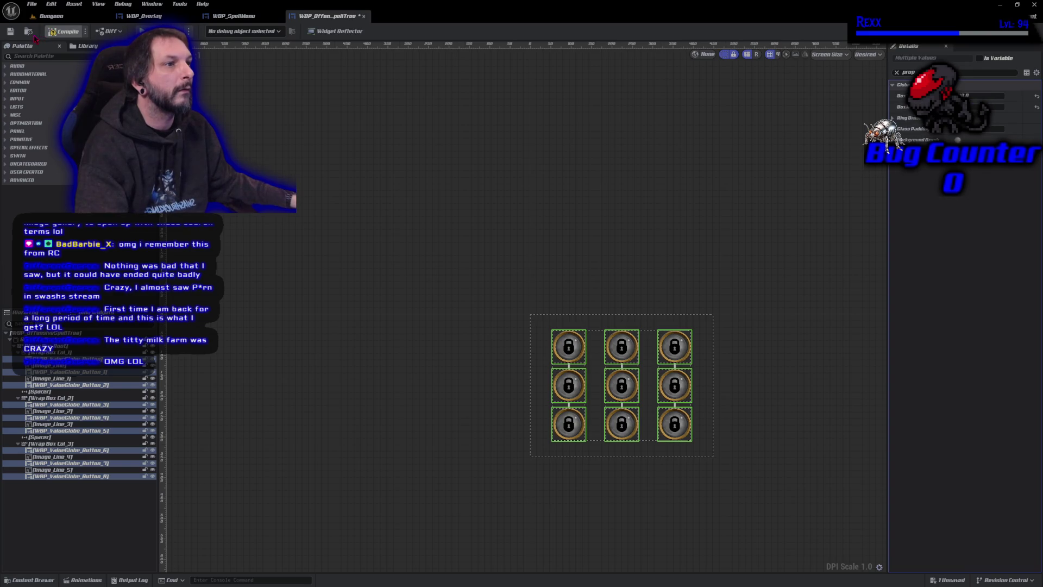
{"action": "left_click", "coordinate": [11, 33]}
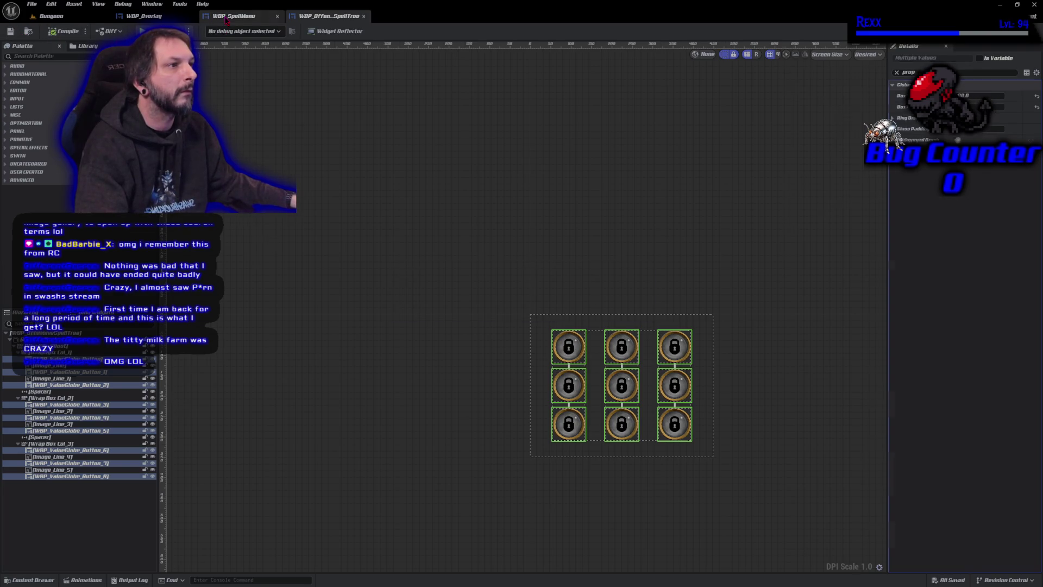
{"action": "left_click", "coordinate": [228, 17]}
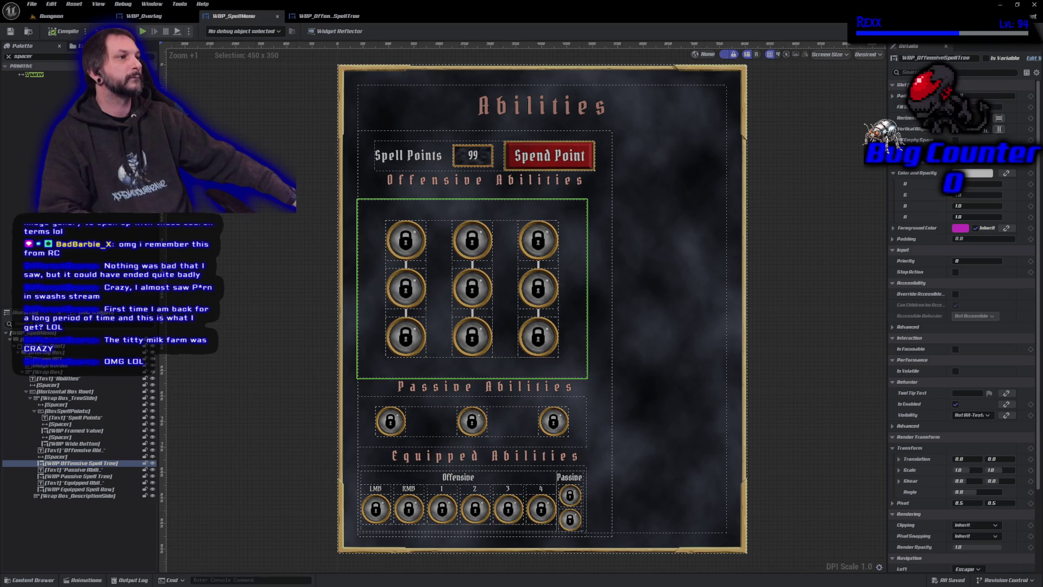
{"action": "left_click", "coordinate": [299, 18]}
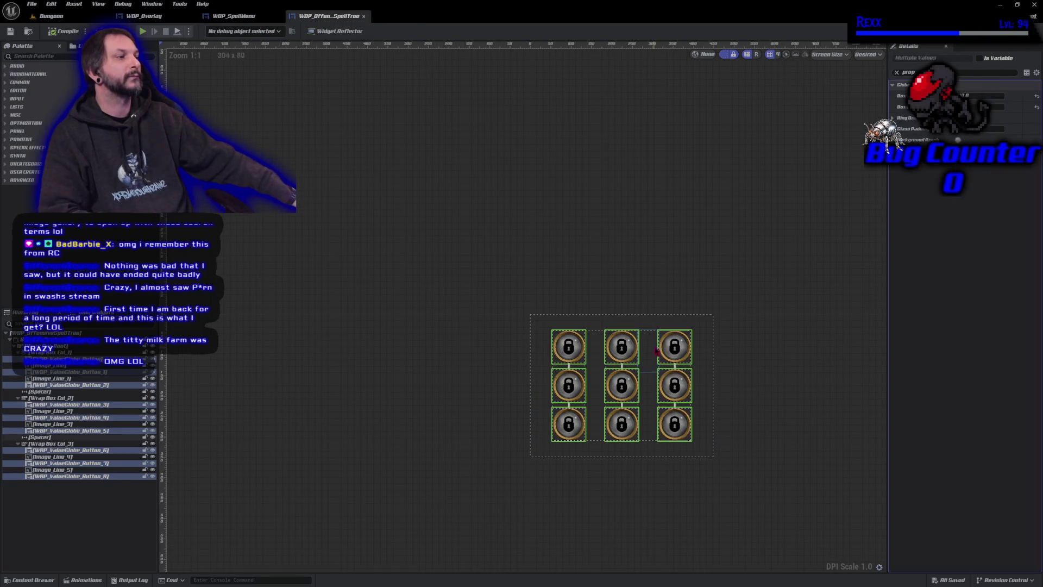
{"action": "left_click_drag", "start_coordinate": [515, 362], "coordinate": [344, 275]}
{"action": "scroll", "coordinate": [346, 278], "scroll_direction": "up", "scroll_amount": 3}
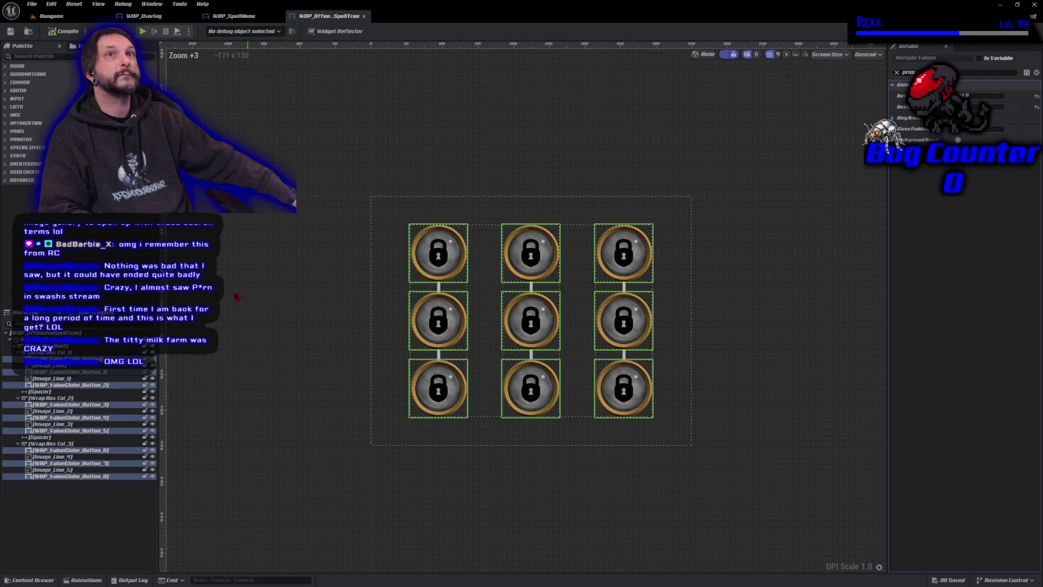
{"action": "left_click", "coordinate": [44, 345]}
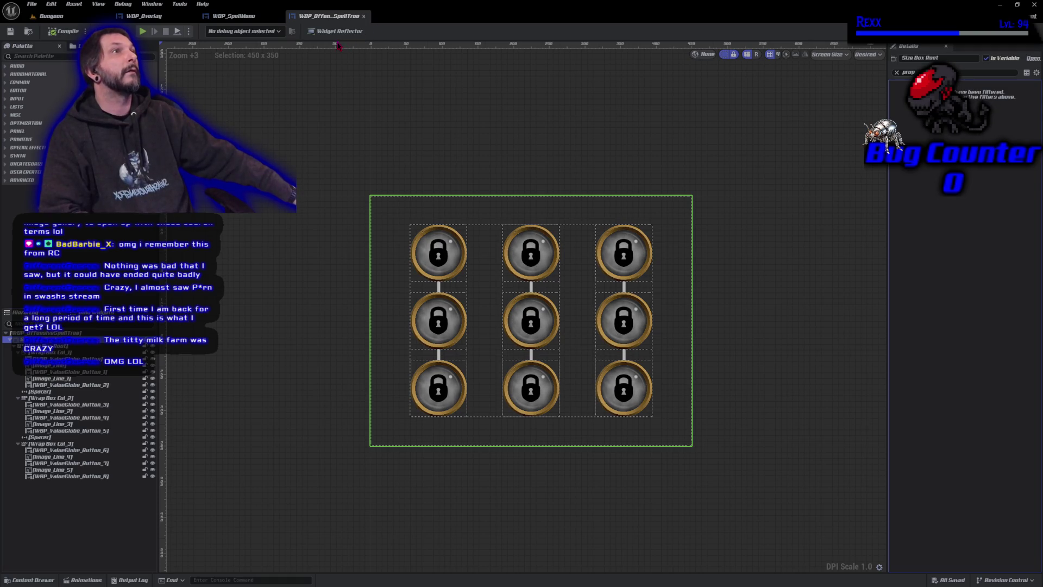
{"action": "left_click", "coordinate": [252, 18]}
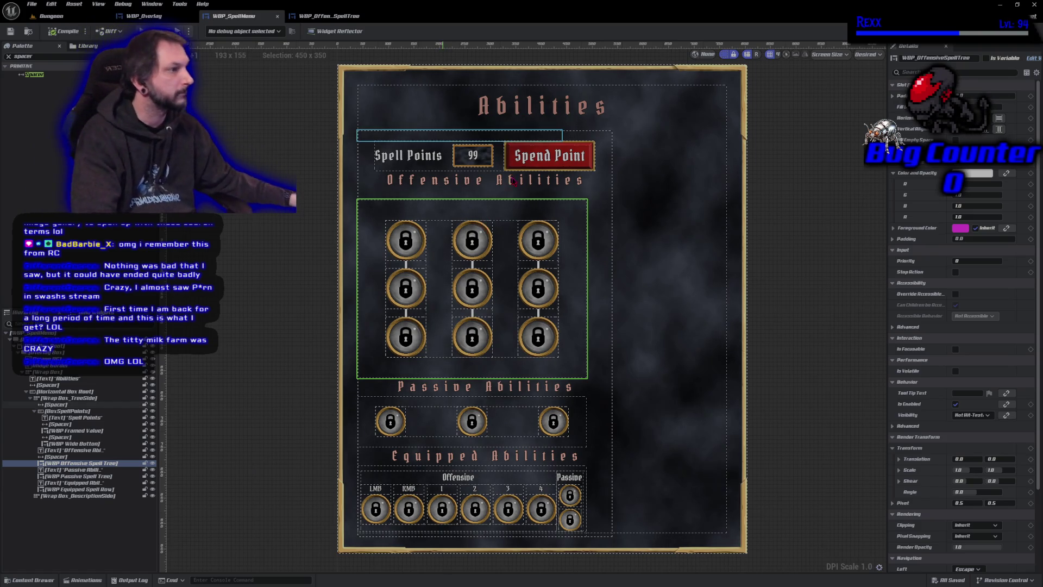
Step: Widen the Offensive Spell Tree to 500
{"action": "left_click", "coordinate": [500, 189], "text": "ctrl"}
{"action": "left_click", "coordinate": [478, 383], "text": "ctrl"}
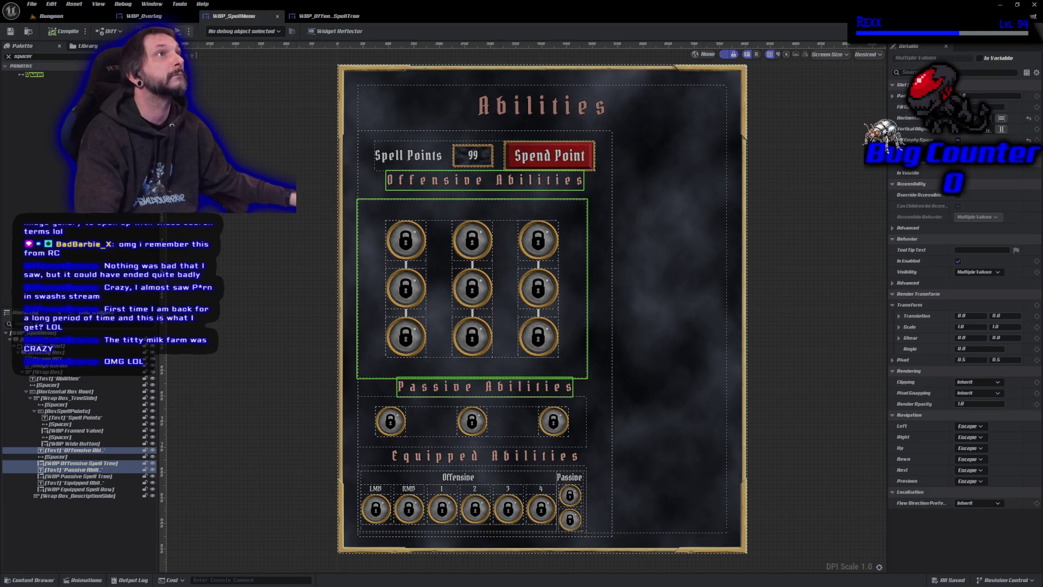
{"action": "left_click", "coordinate": [426, 232]}
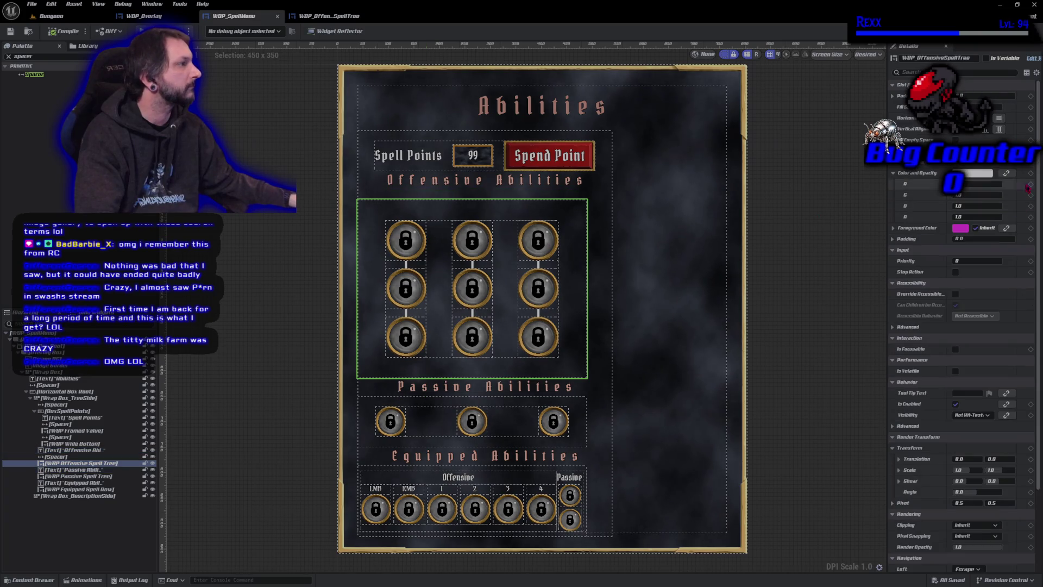
{"action": "left_click_drag", "start_coordinate": [587, 288], "coordinate": [613, 288]}
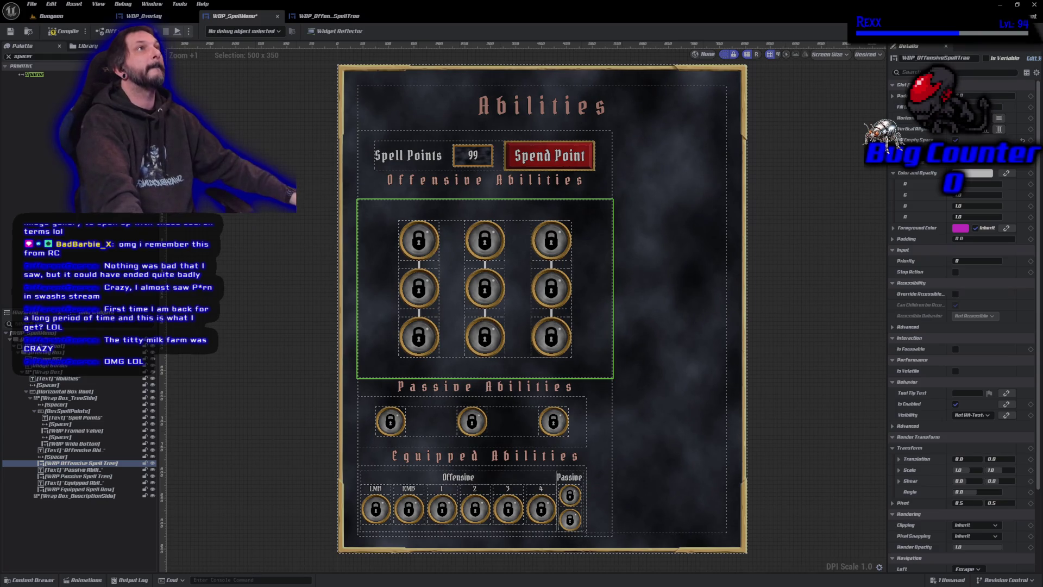
Step: Turn on Fill Empty Space for the Passive Spell Tree and Equipped Spell Row, then compile and save
{"action": "left_click", "coordinate": [519, 388]}
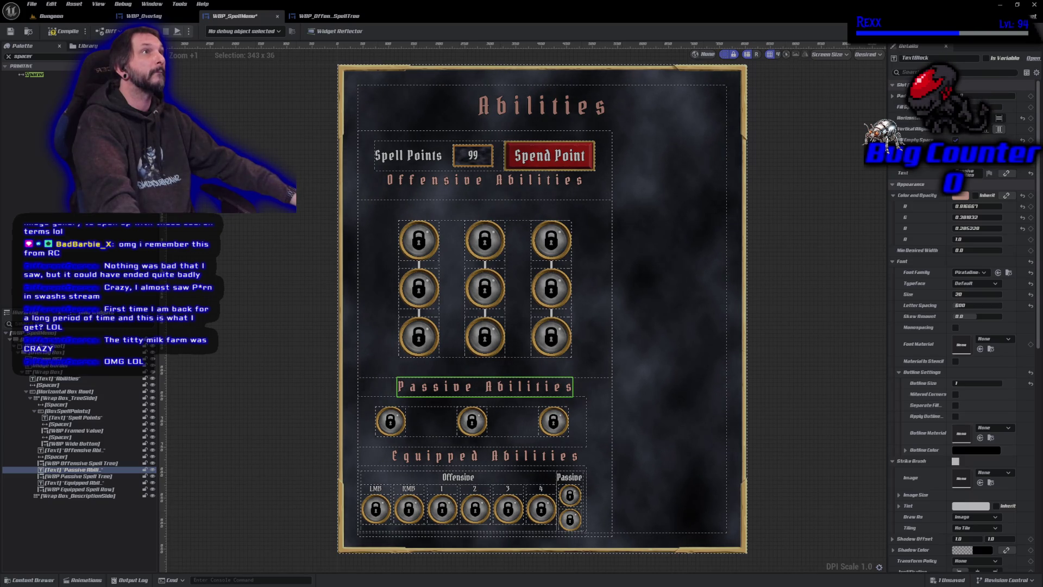
{"action": "left_click", "coordinate": [429, 429]}
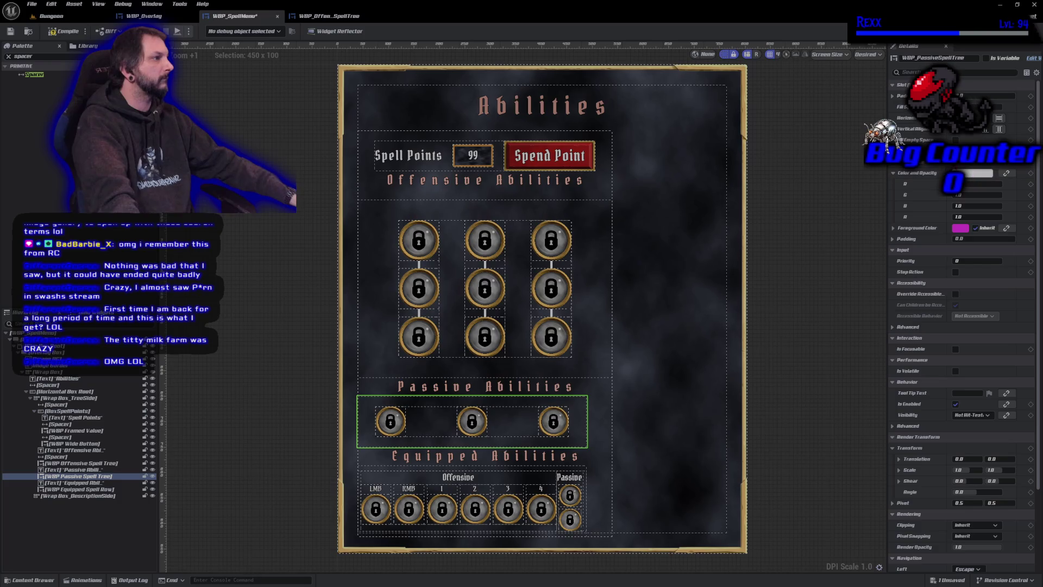
{"action": "left_click", "coordinate": [955, 139]}
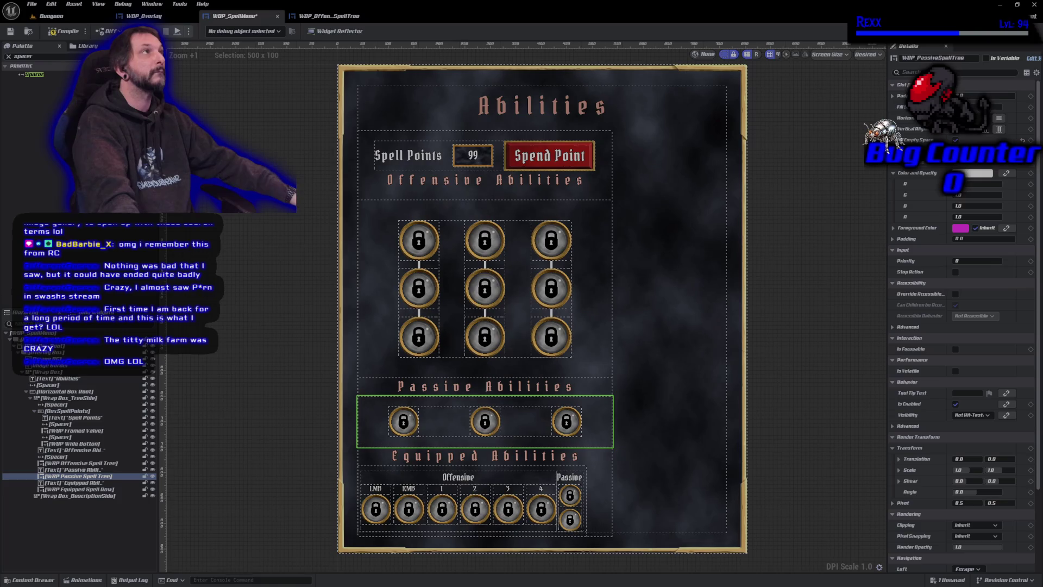
{"action": "left_click", "coordinate": [435, 520]}
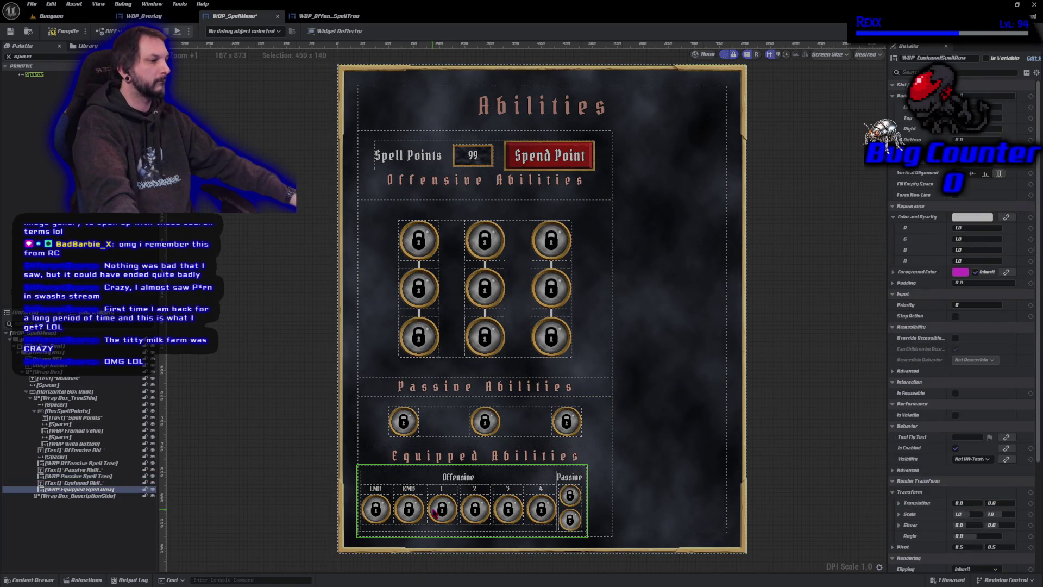
{"action": "left_click", "coordinate": [955, 185]}
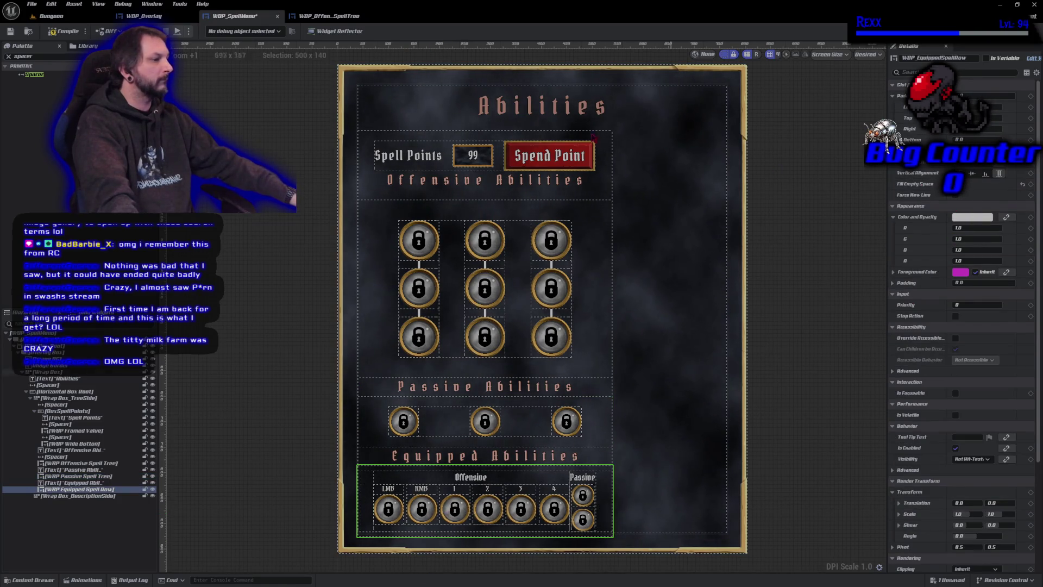
{"action": "left_click", "coordinate": [76, 33]}
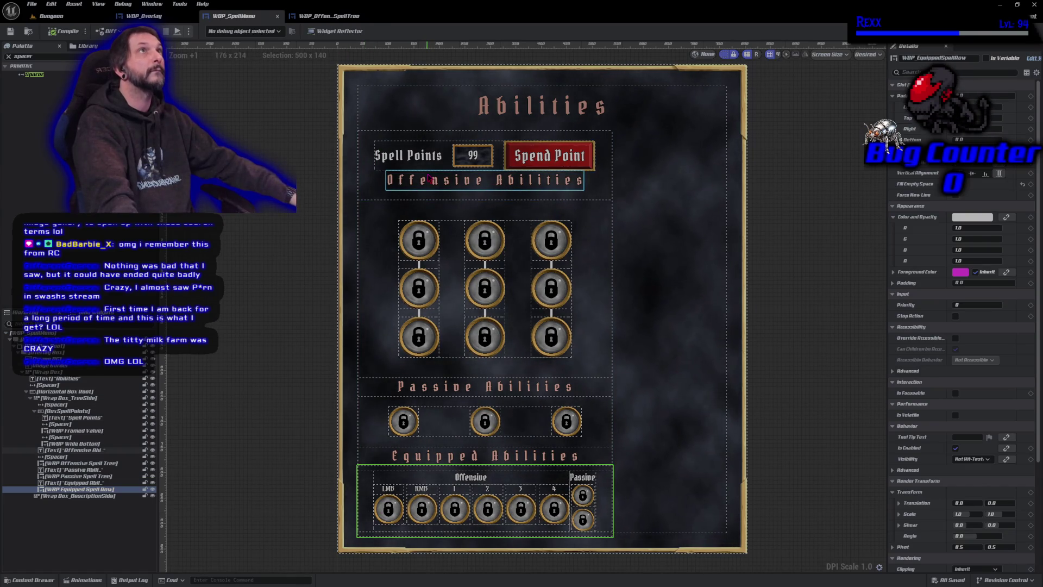
{"action": "left_click", "coordinate": [429, 178]}
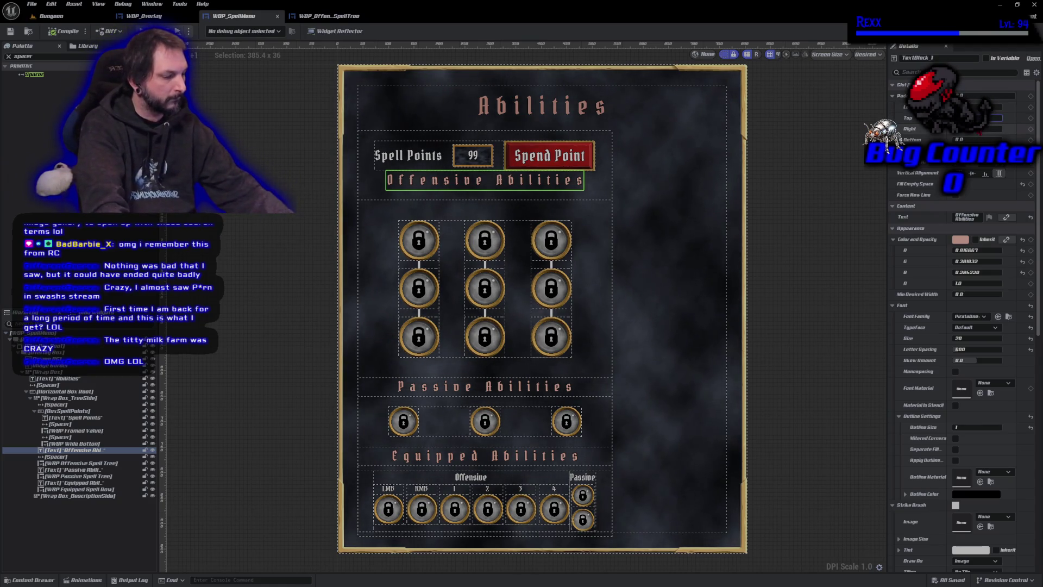
{"action": "key", "text": "Return"}
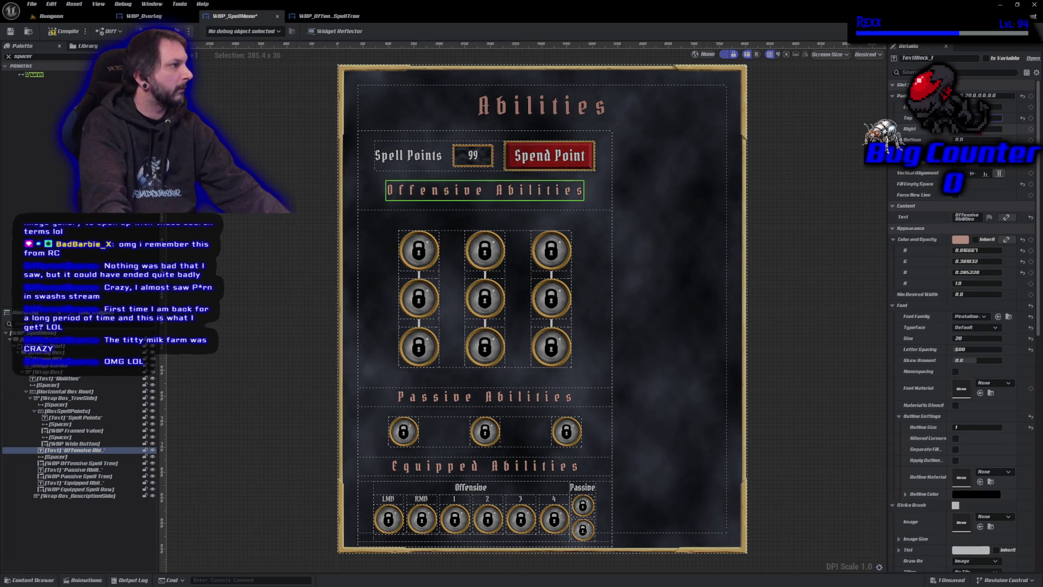
{"action": "type", "text": "10"}
{"action": "key", "text": "Return"}
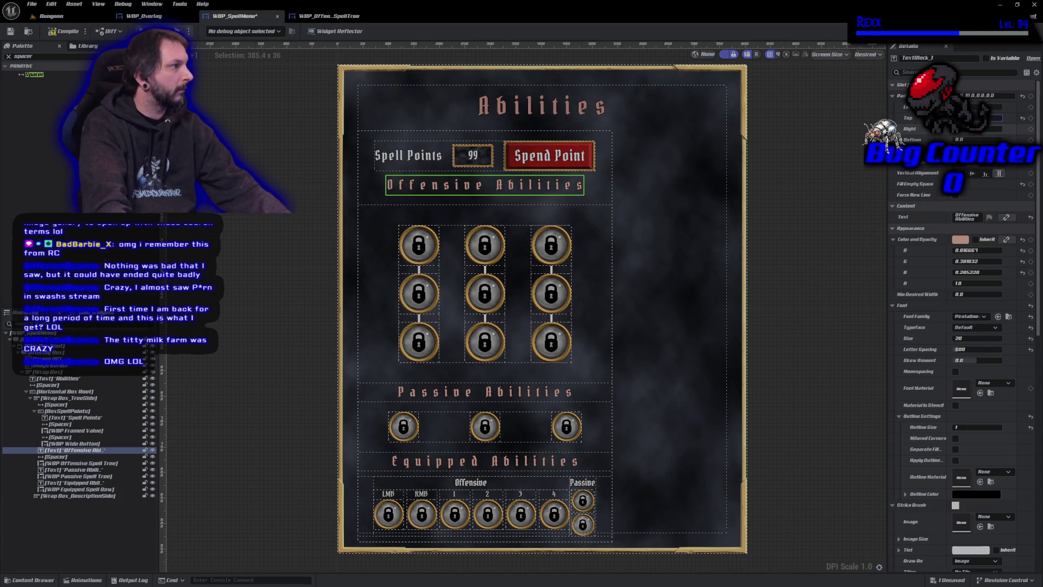
{"action": "key", "text": "Return"}
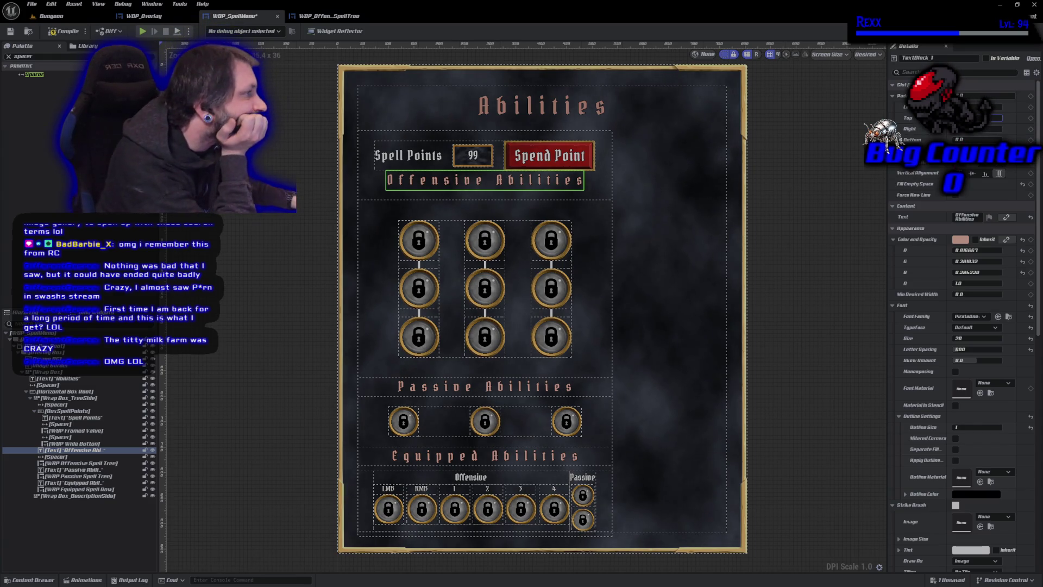
{"action": "left_click", "coordinate": [984, 174]}
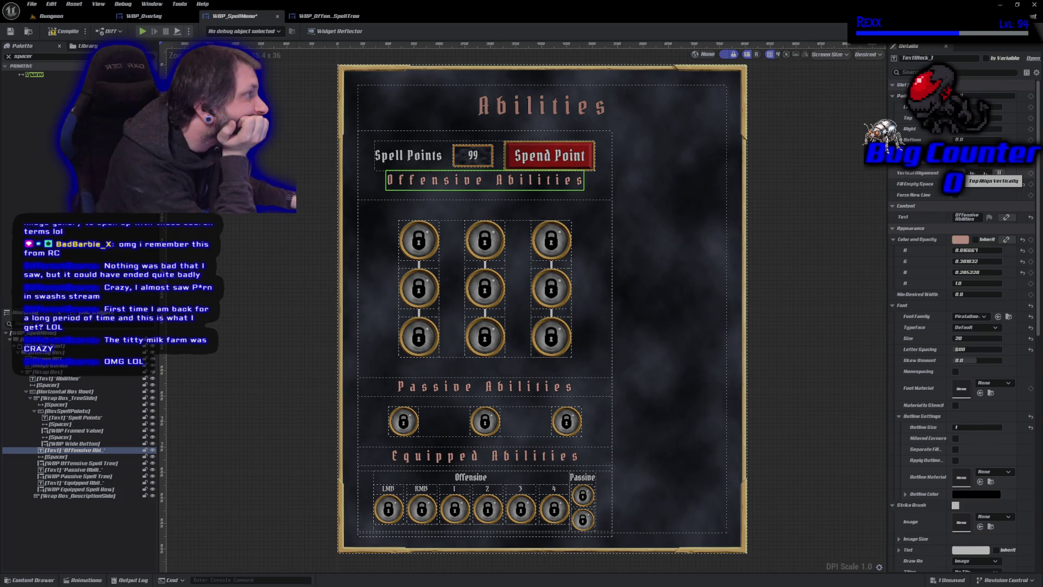
{"action": "left_click", "coordinate": [1001, 174]}
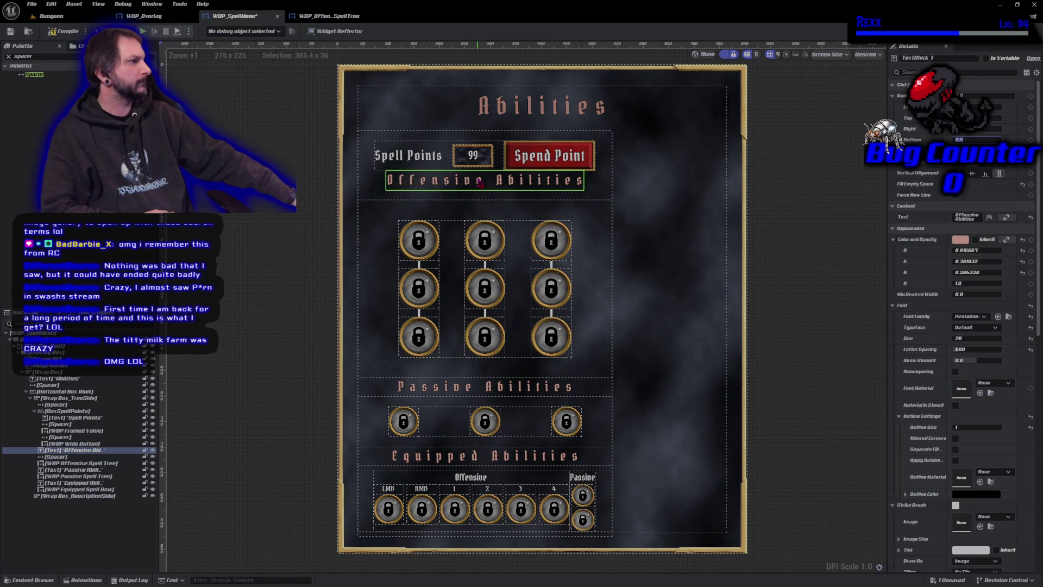
{"action": "key", "text": "Return"}
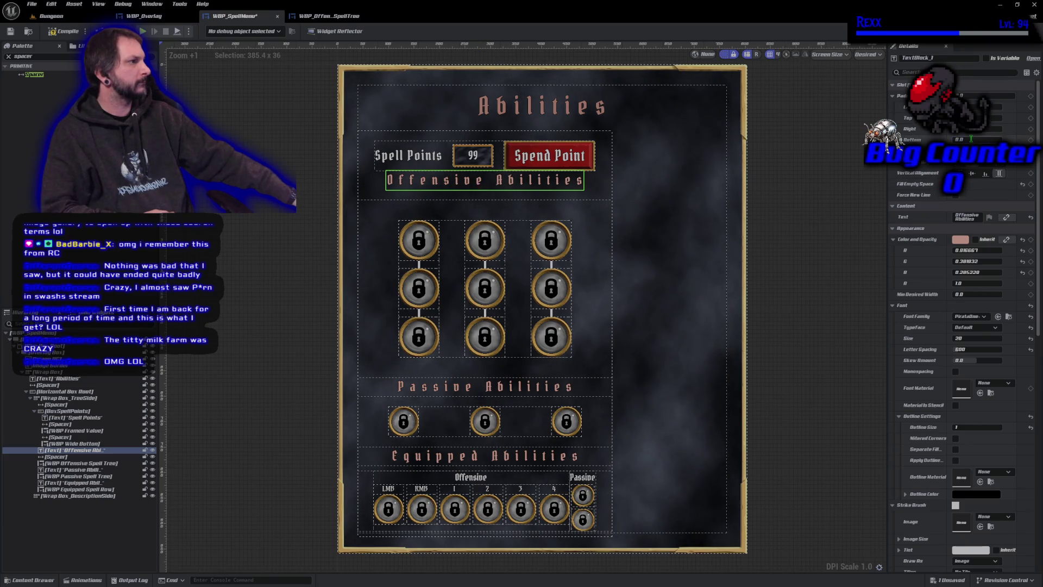
{"action": "type", "text": "50"}
{"action": "key", "text": "Return"}
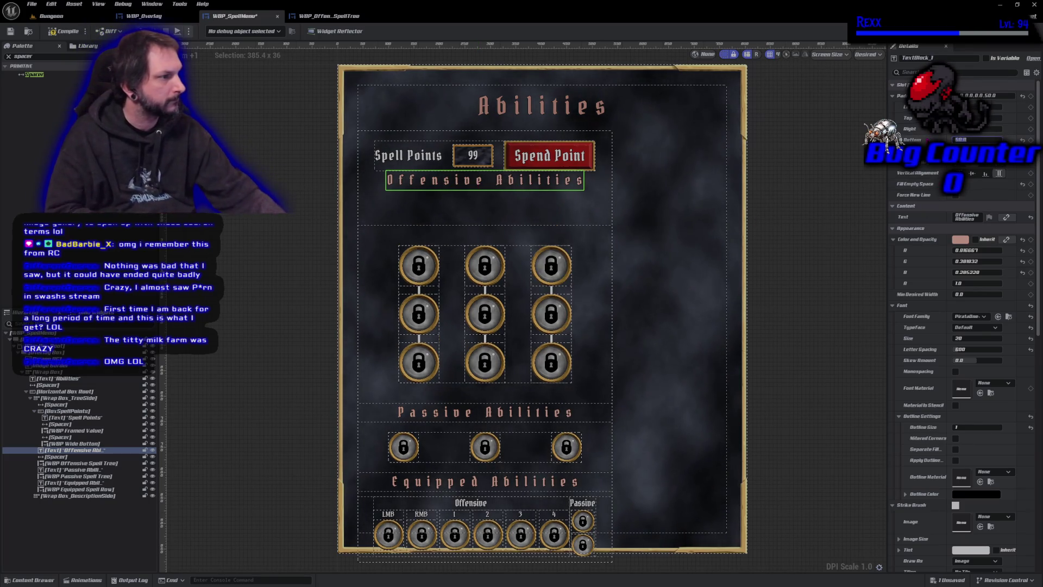
{"action": "type", "text": "0"}
{"action": "key", "text": "Return"}
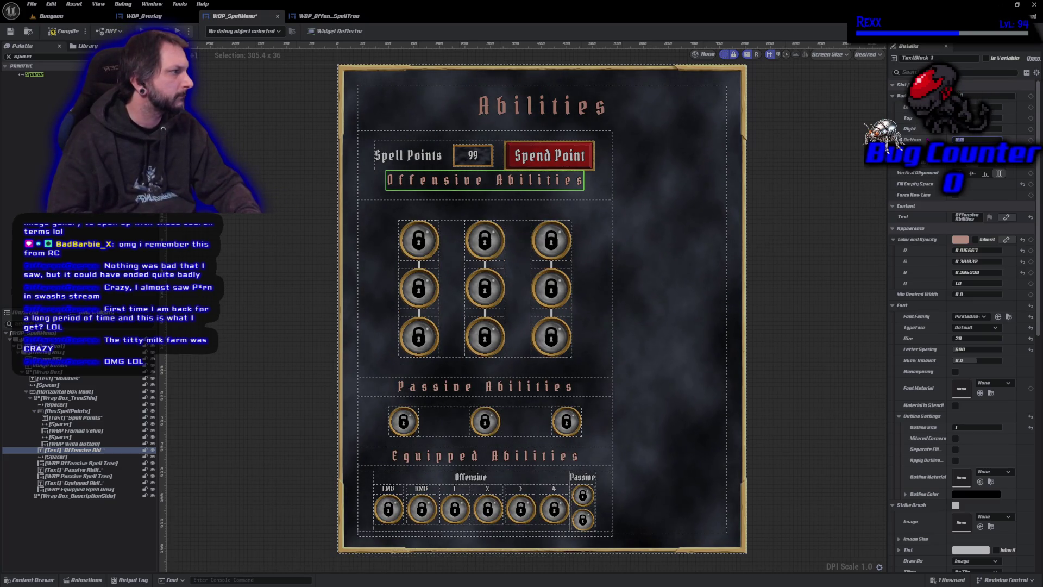
Step: Move the spacer above the Offensive Abilities heading and compile the spell menu
{"action": "left_click", "coordinate": [442, 196]}
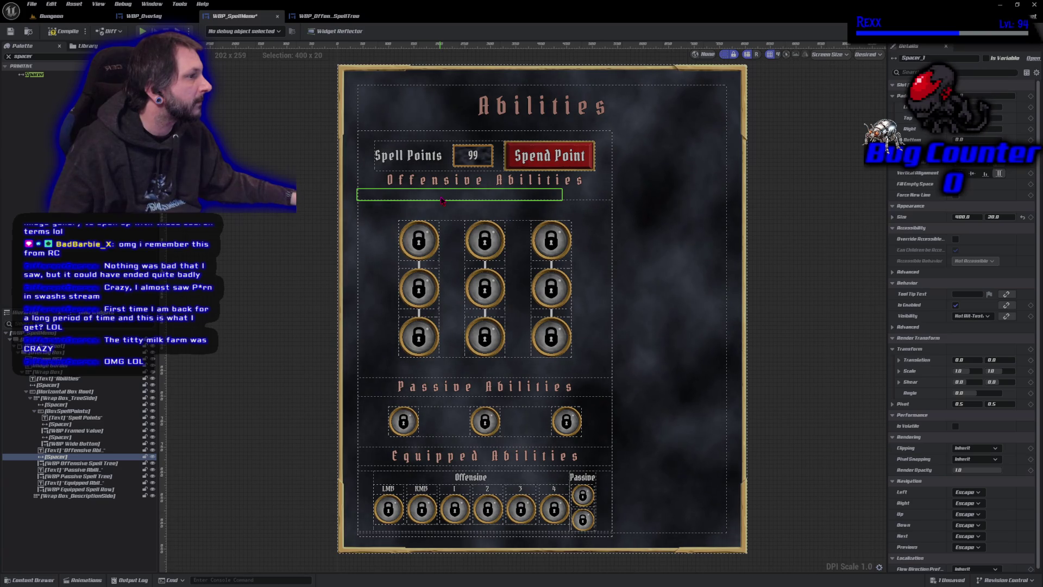
{"action": "left_click", "coordinate": [996, 217]}
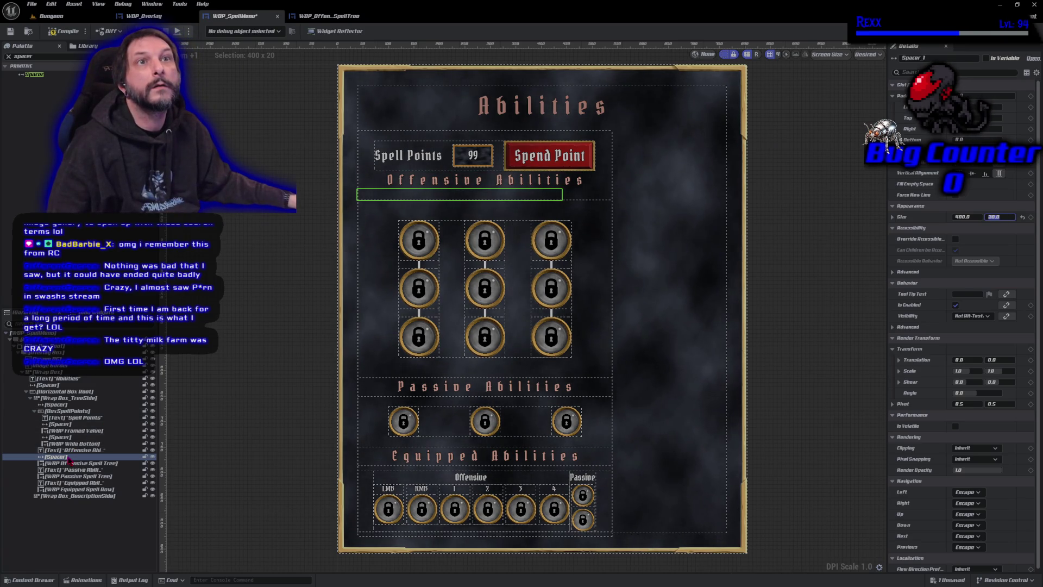
{"action": "left_click_drag", "start_coordinate": [69, 461], "coordinate": [72, 452]}
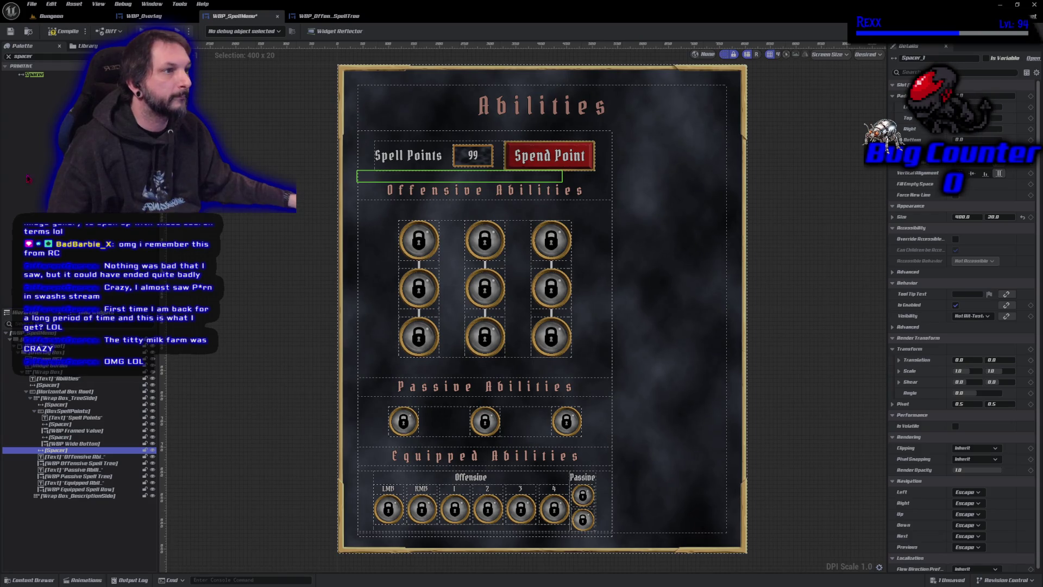
{"action": "left_click", "coordinate": [57, 33]}
{"action": "left_click", "coordinate": [57, 34]}
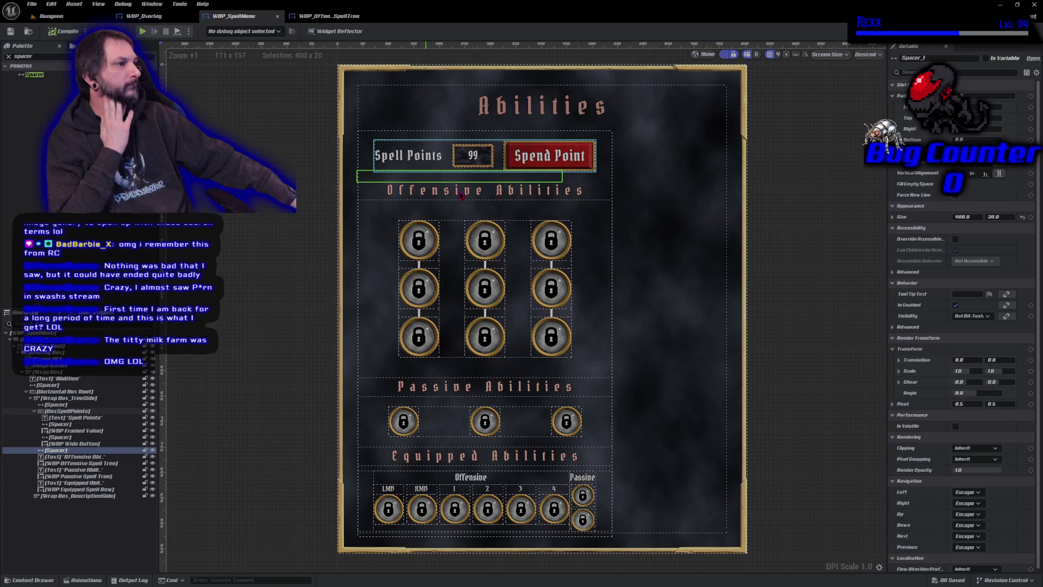
Step: Check the Offensive, Passive and Equipped Abilities headers, then switch to WBP_OffensiveSpellTree
{"action": "left_click", "coordinate": [484, 190]}
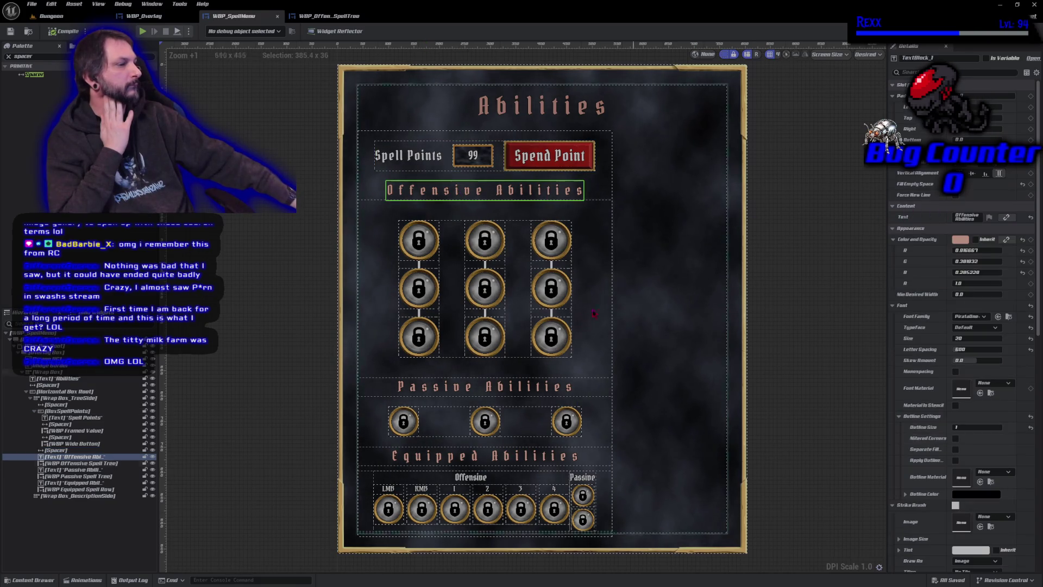
{"action": "left_click", "coordinate": [522, 387]}
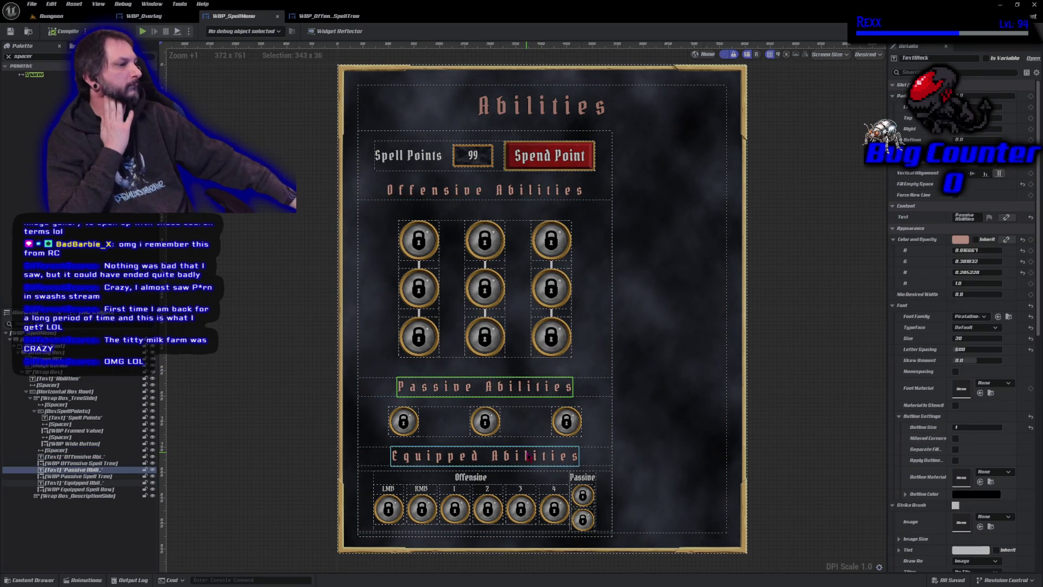
{"action": "left_click", "coordinate": [483, 457]}
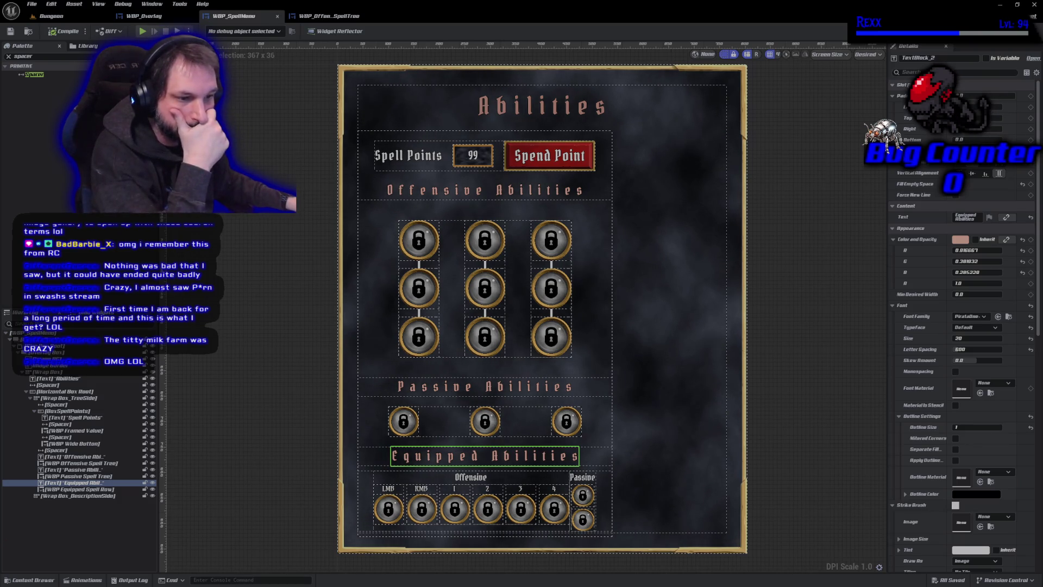
{"action": "left_click", "coordinate": [183, 461]}
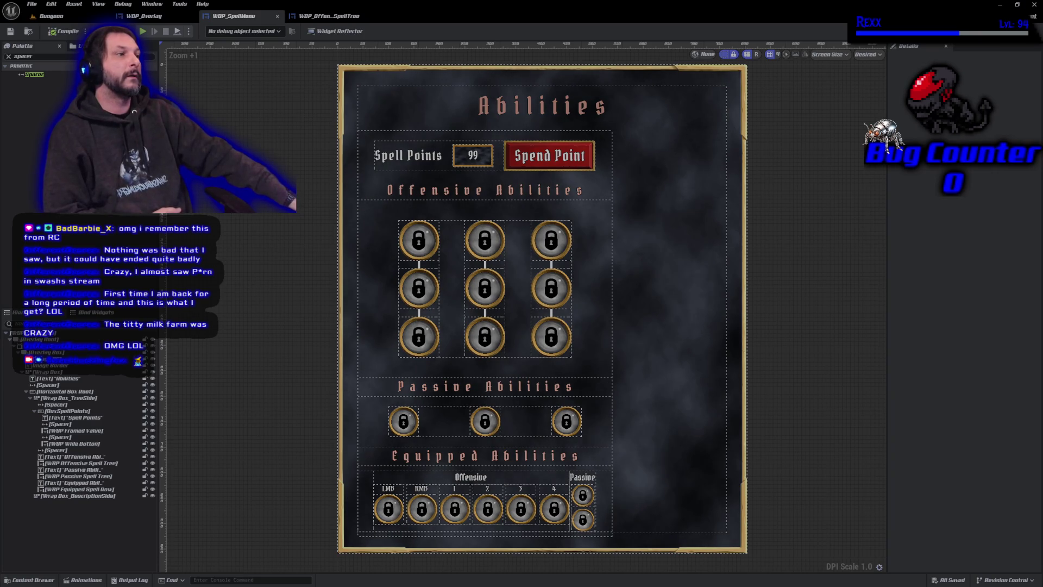
{"action": "left_click", "coordinate": [328, 16]}
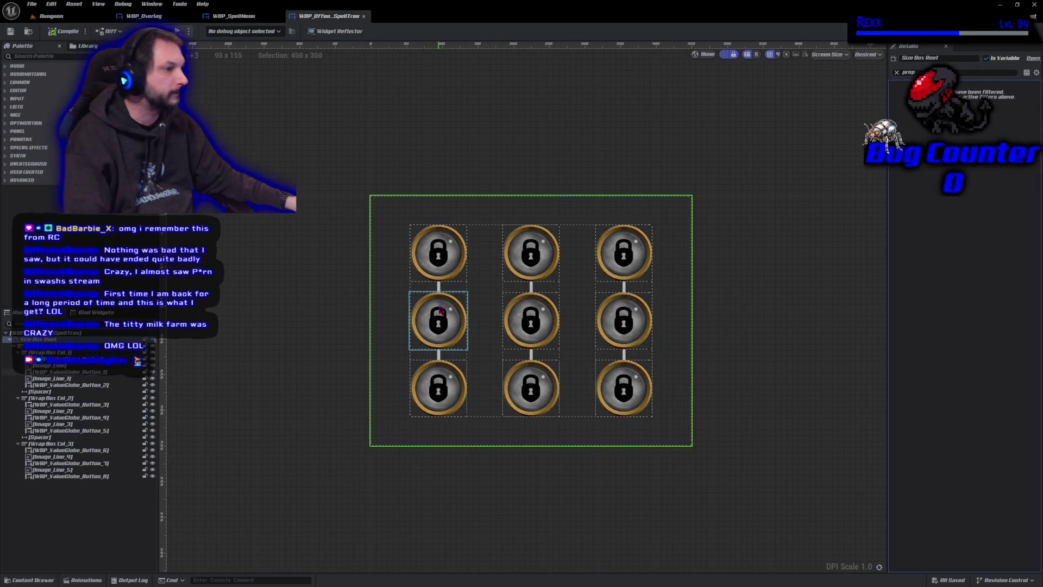
Step: Select all six connector line images and expand their Brush Image Size settings
{"action": "left_click", "coordinate": [444, 287]}
{"action": "left_click", "coordinate": [530, 287], "text": "ctrl"}
{"action": "left_click", "coordinate": [624, 287], "text": "ctrl"}
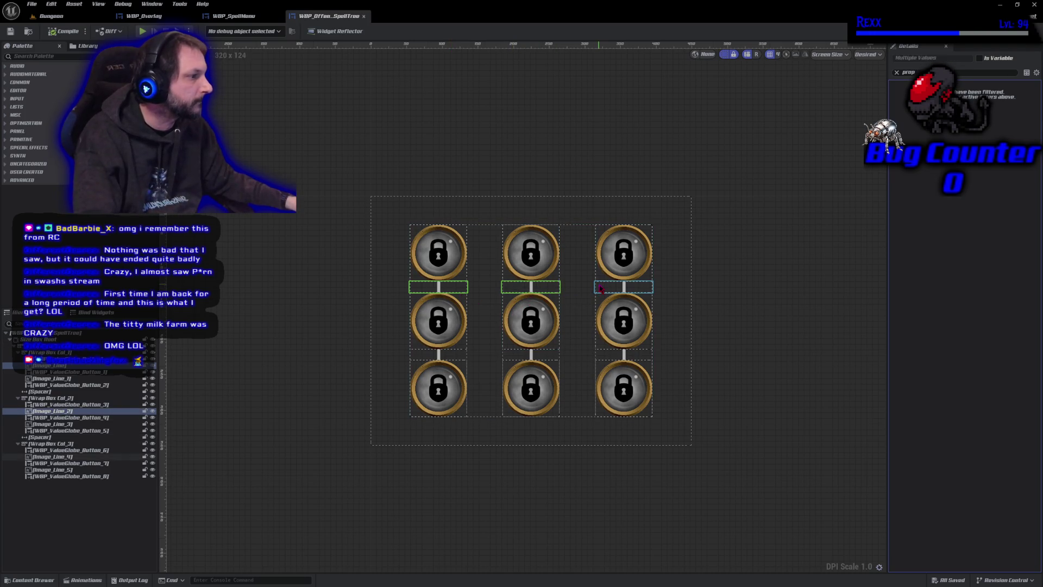
{"action": "left_click", "coordinate": [623, 354], "text": "ctrl"}
{"action": "left_click", "coordinate": [531, 355], "text": "ctrl"}
{"action": "left_click", "coordinate": [438, 354], "text": "ctrl"}
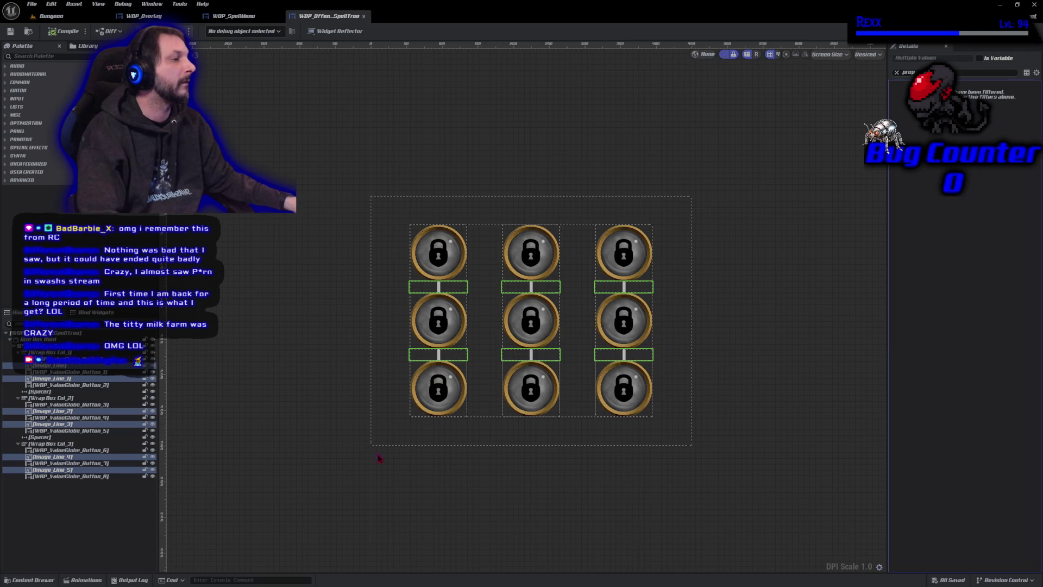
{"action": "left_click", "coordinate": [897, 72]}
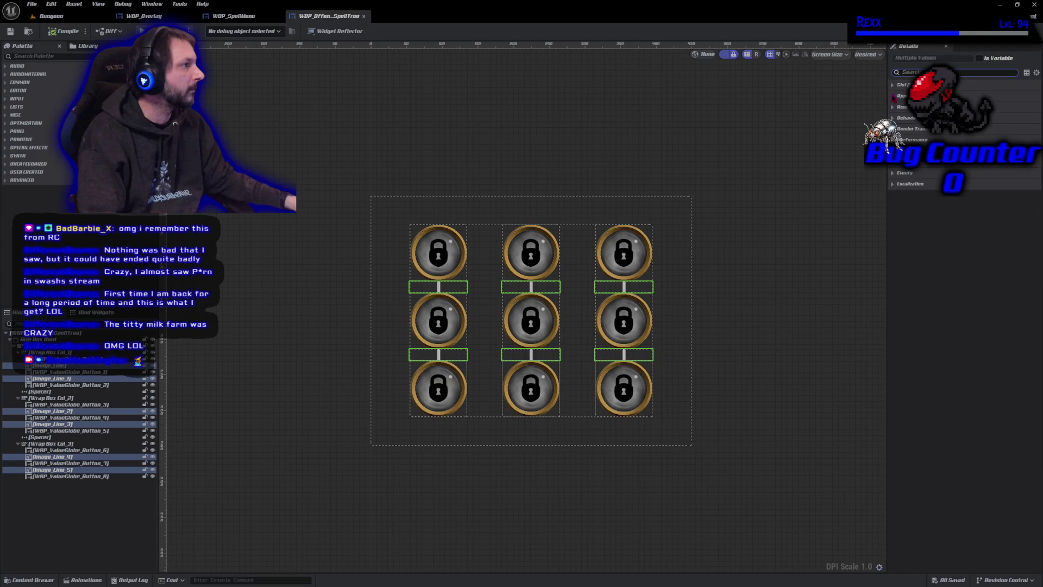
{"action": "left_click", "coordinate": [901, 96]}
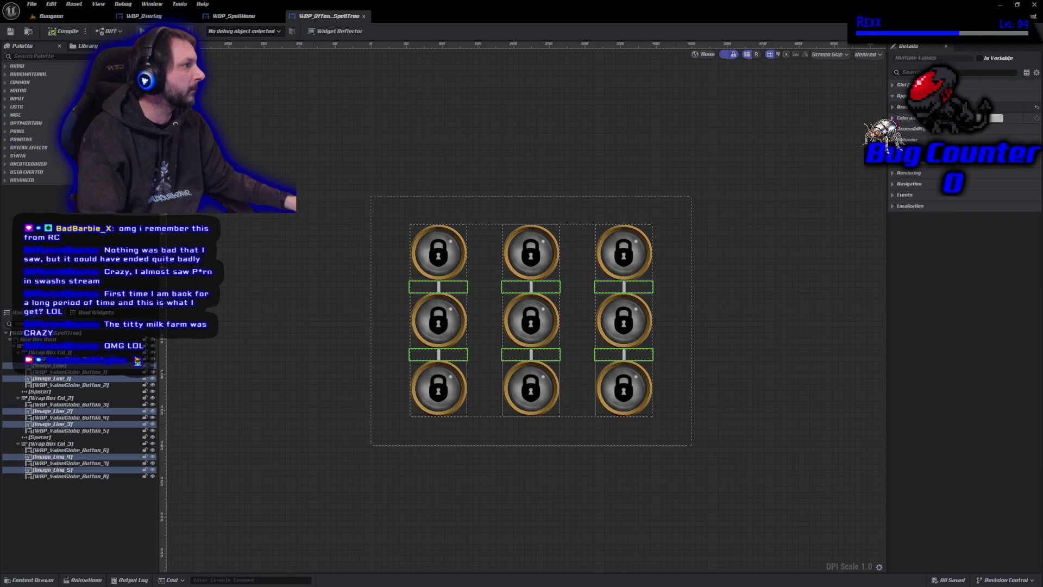
{"action": "left_click", "coordinate": [892, 118]}
{"action": "left_click", "coordinate": [893, 117]}
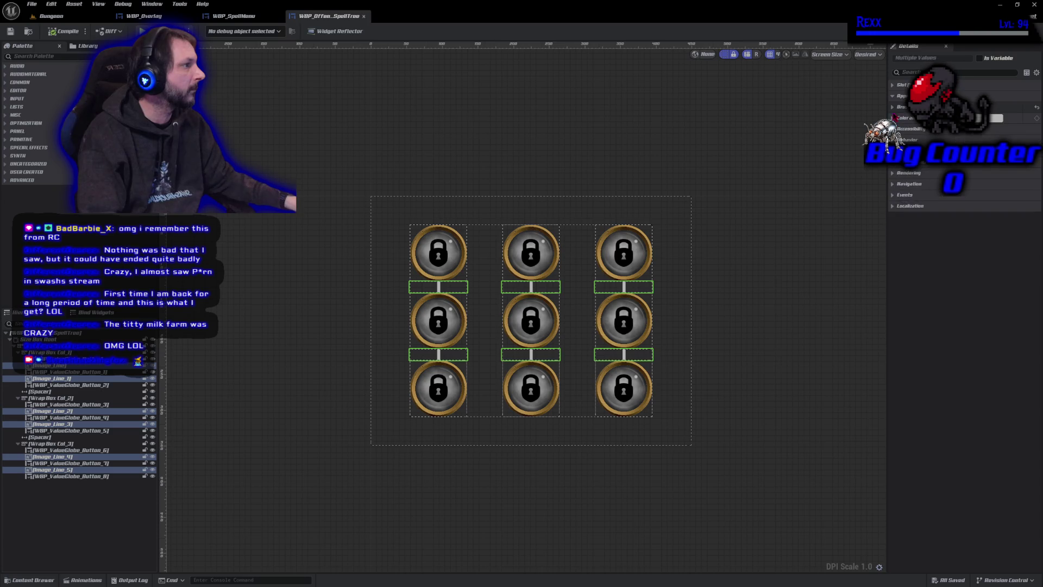
{"action": "left_click", "coordinate": [893, 108]}
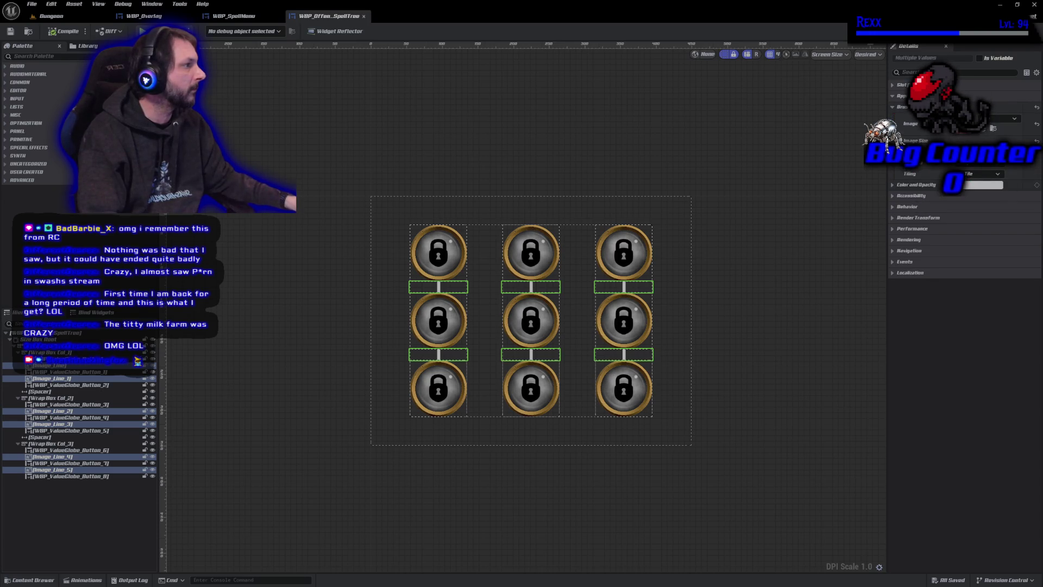
{"action": "left_click", "coordinate": [899, 141]}
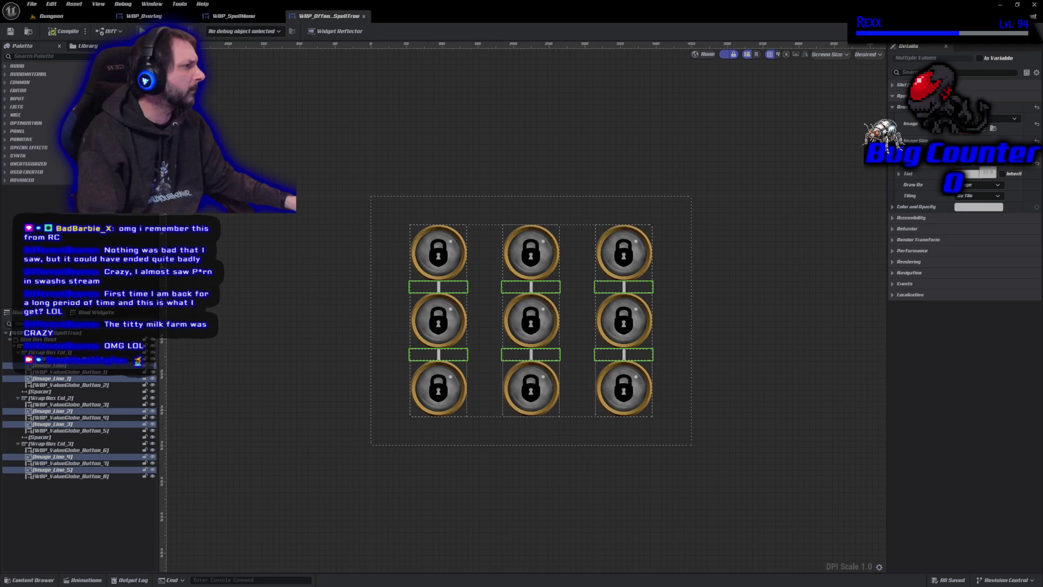
Step: Set the connector lines' Image Size Y to 35 and compile the spell tree
{"action": "key", "text": "Return"}
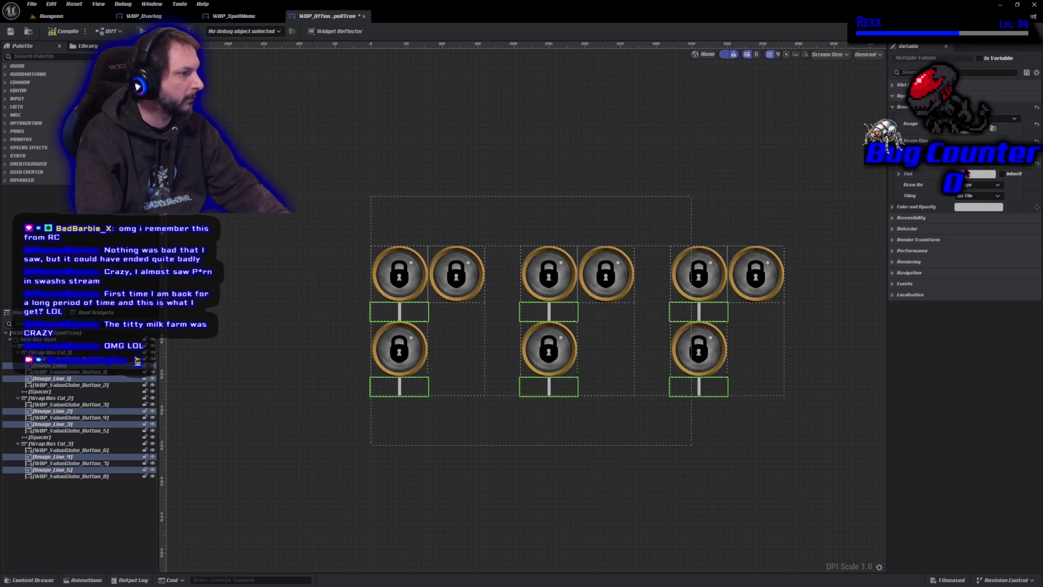
{"action": "key", "text": "ctrl+s"}
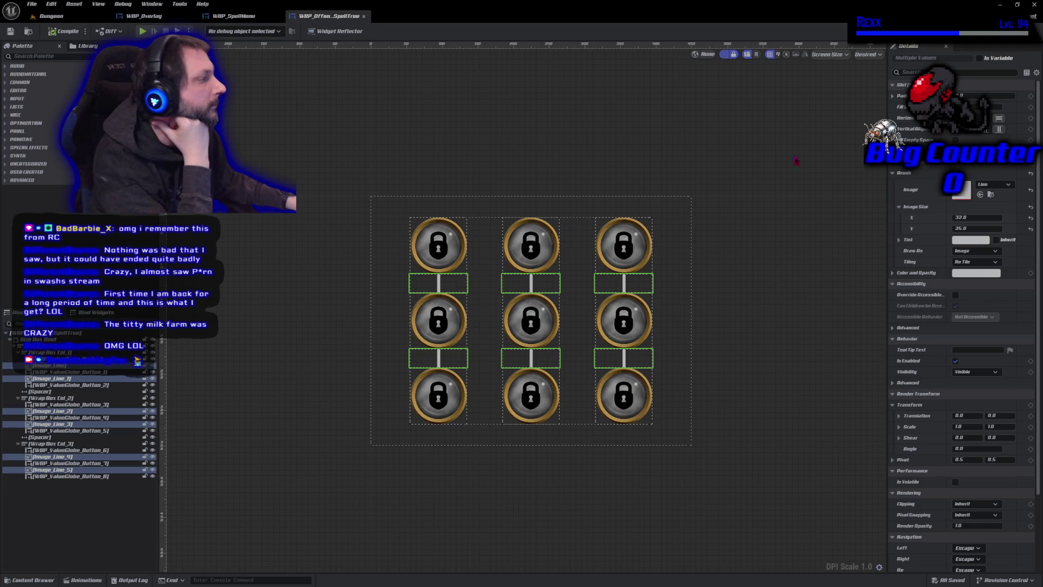
{"action": "left_click", "coordinate": [972, 228]}
{"action": "type", "text": "35"}
{"action": "key", "text": "Return"}
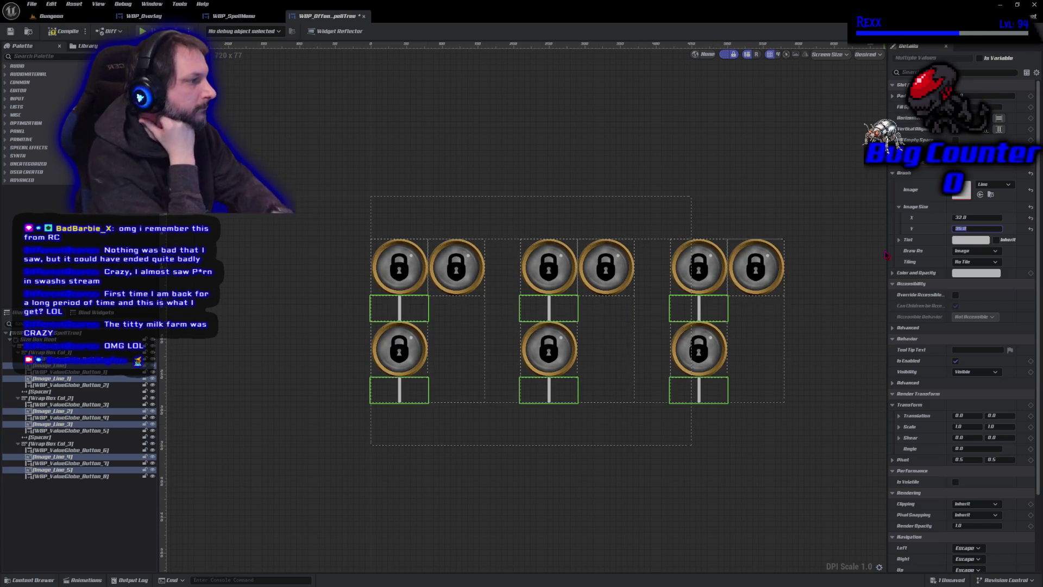
{"action": "key", "text": "ctrl+s"}
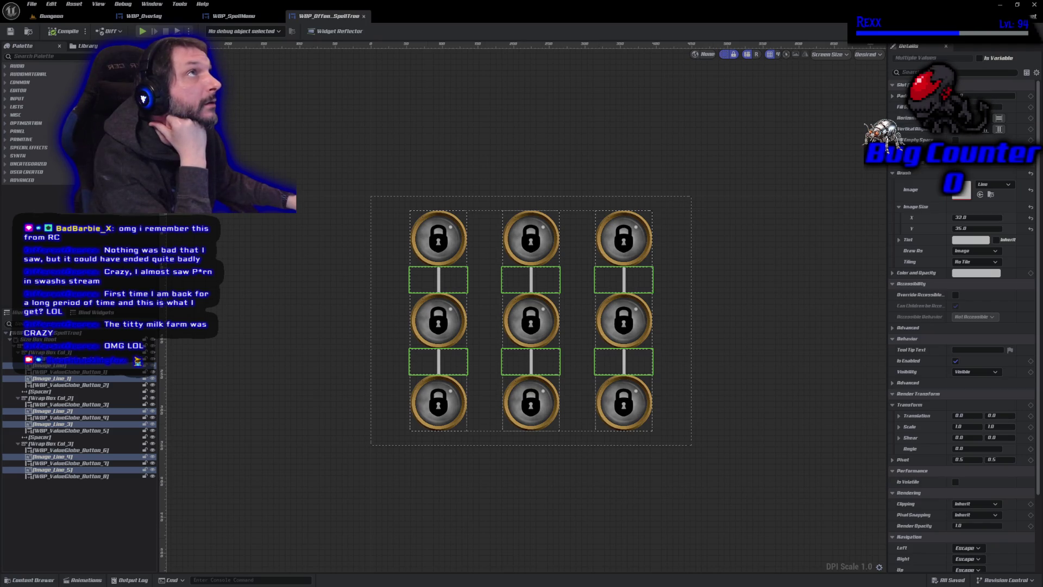
{"action": "left_click", "coordinate": [485, 247]}
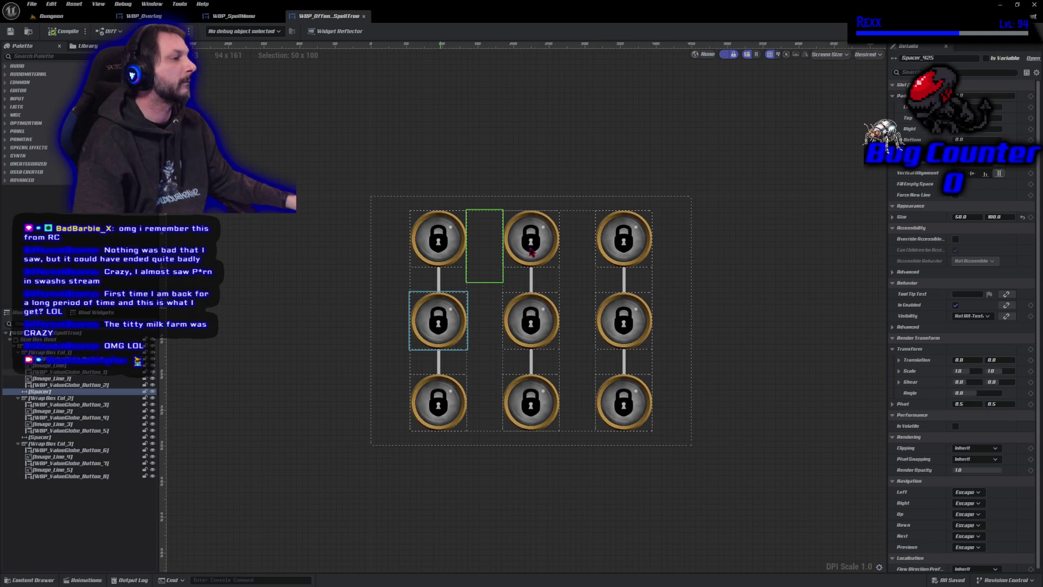
Step: Set both column spacers' Size X to 95
{"action": "left_click", "coordinate": [577, 245], "text": "ctrl"}
{"action": "left_click", "coordinate": [960, 217]}
{"action": "type", "text": "85"}
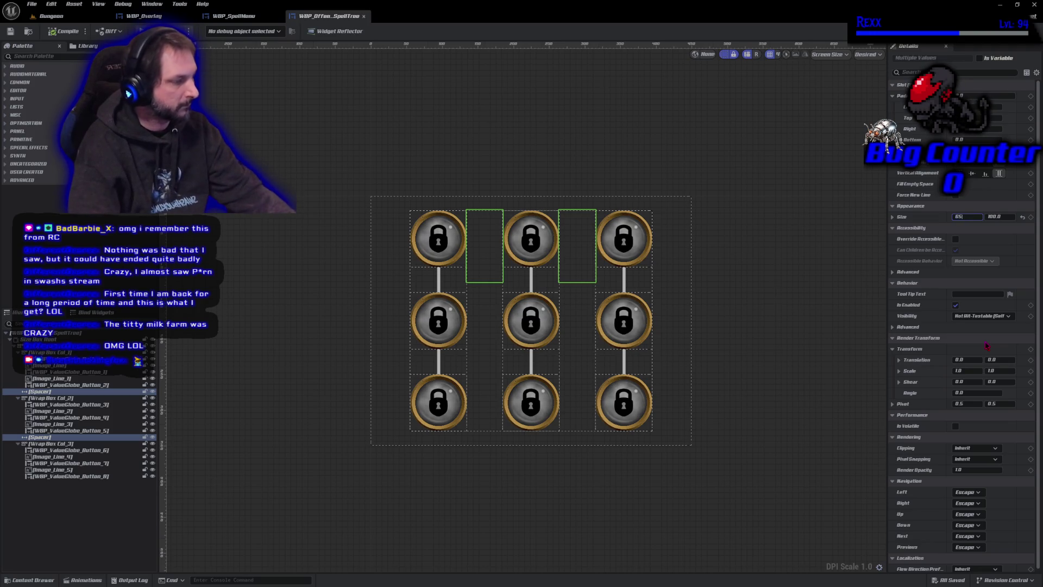
{"action": "key", "text": "Return"}
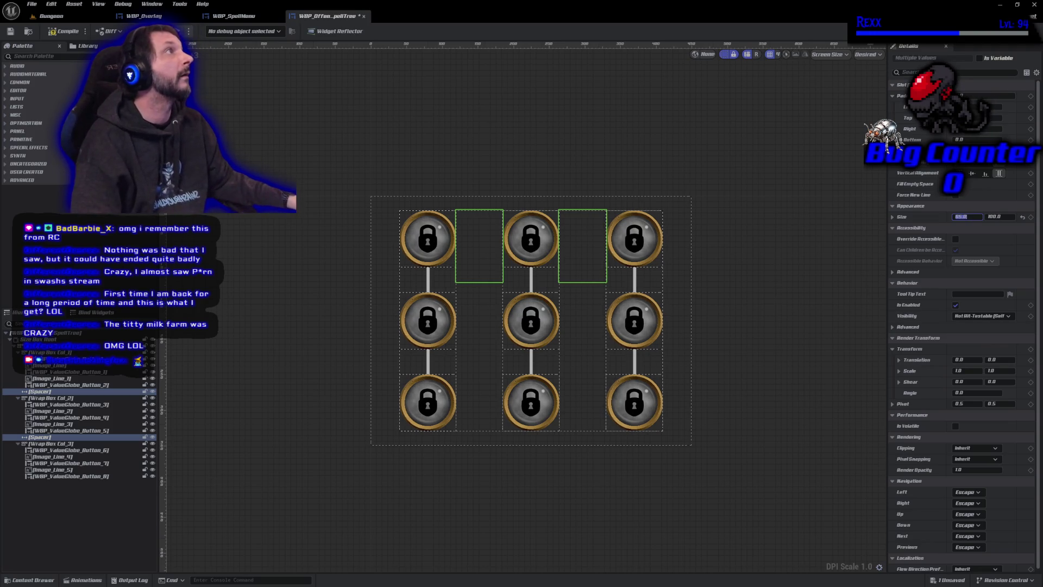
{"action": "type", "text": "95"}
{"action": "key", "text": "Return"}
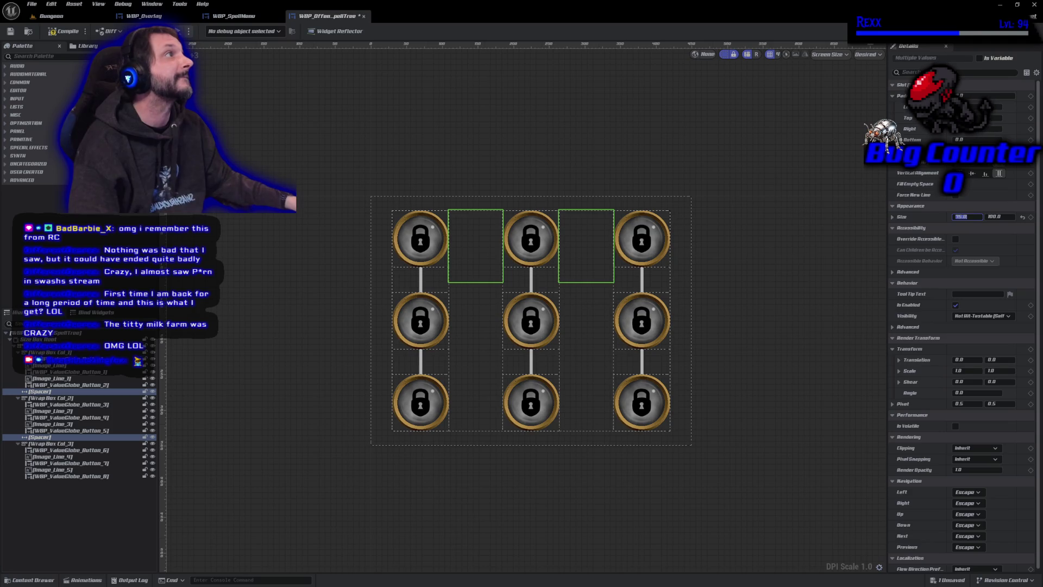
Step: Select all six connector lines and set their image height to 50
{"action": "left_click", "coordinate": [420, 278]}
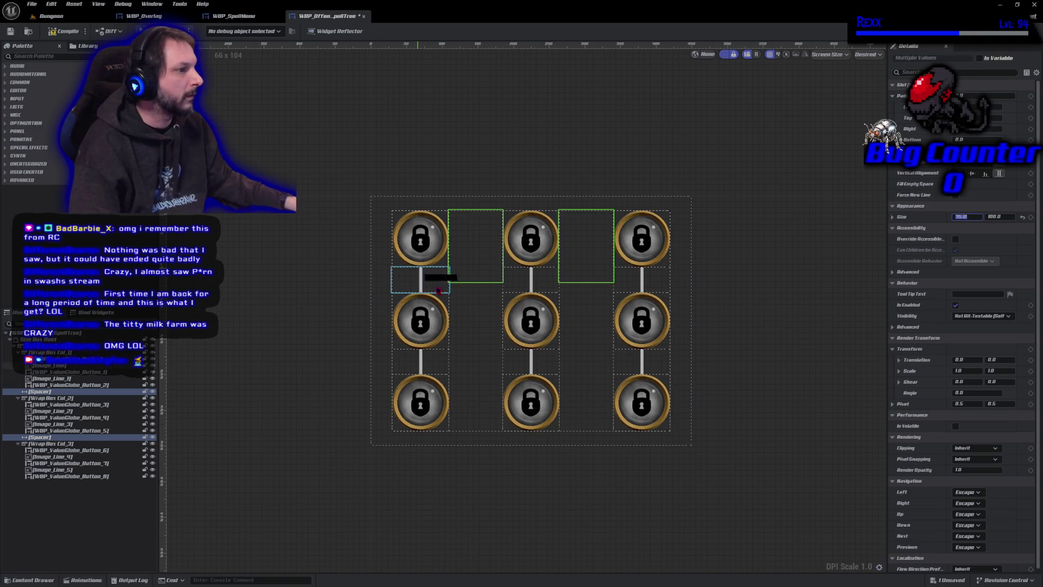
{"action": "left_click", "coordinate": [530, 281], "text": "ctrl"}
{"action": "left_click", "coordinate": [641, 280], "text": "ctrl"}
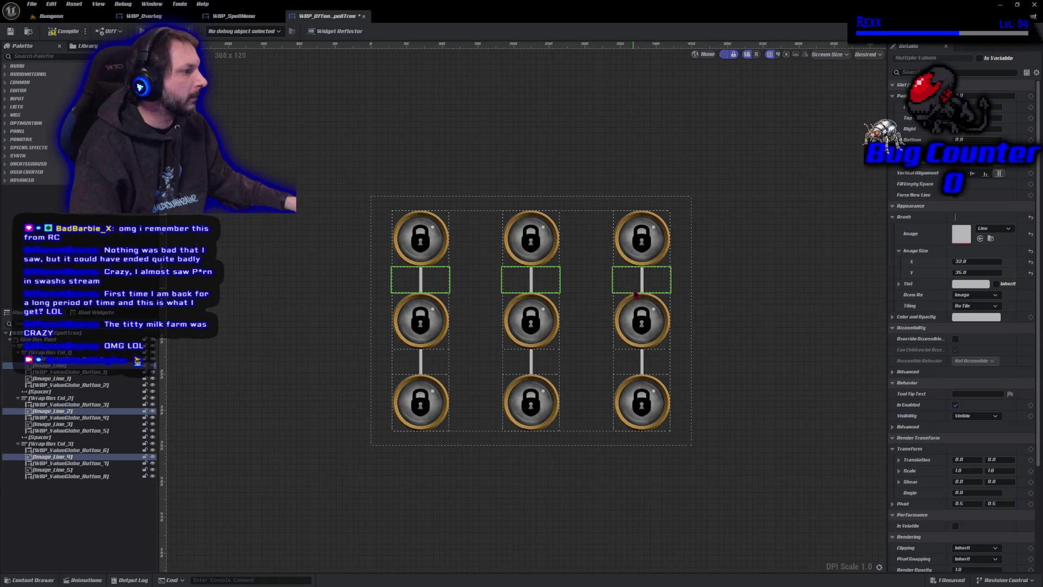
{"action": "left_click", "coordinate": [640, 365], "text": "ctrl"}
{"action": "left_click", "coordinate": [531, 361], "text": "ctrl"}
{"action": "left_click", "coordinate": [421, 361], "text": "ctrl"}
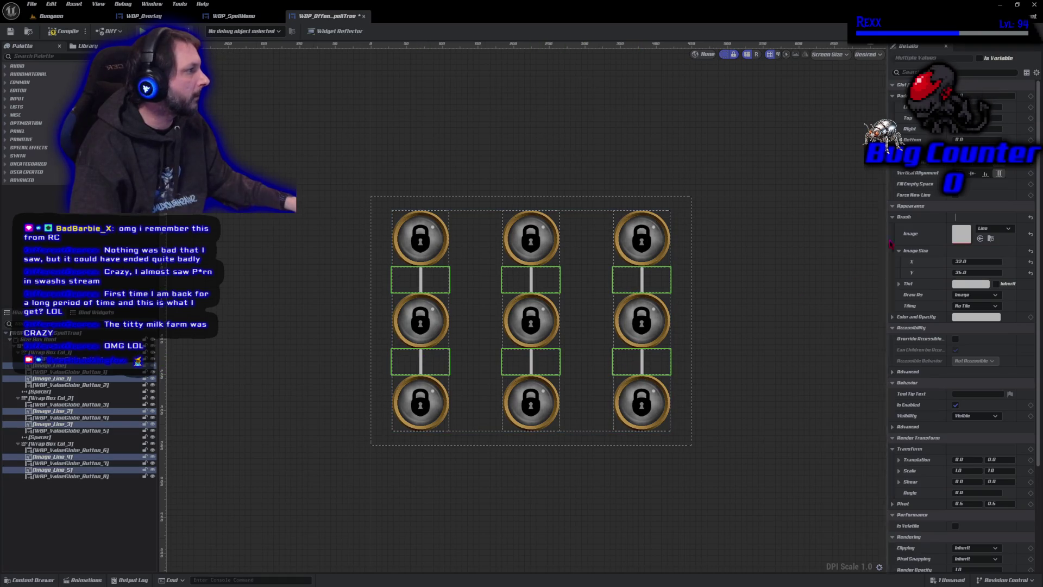
{"action": "left_click", "coordinate": [972, 273]}
{"action": "type", "text": "50"}
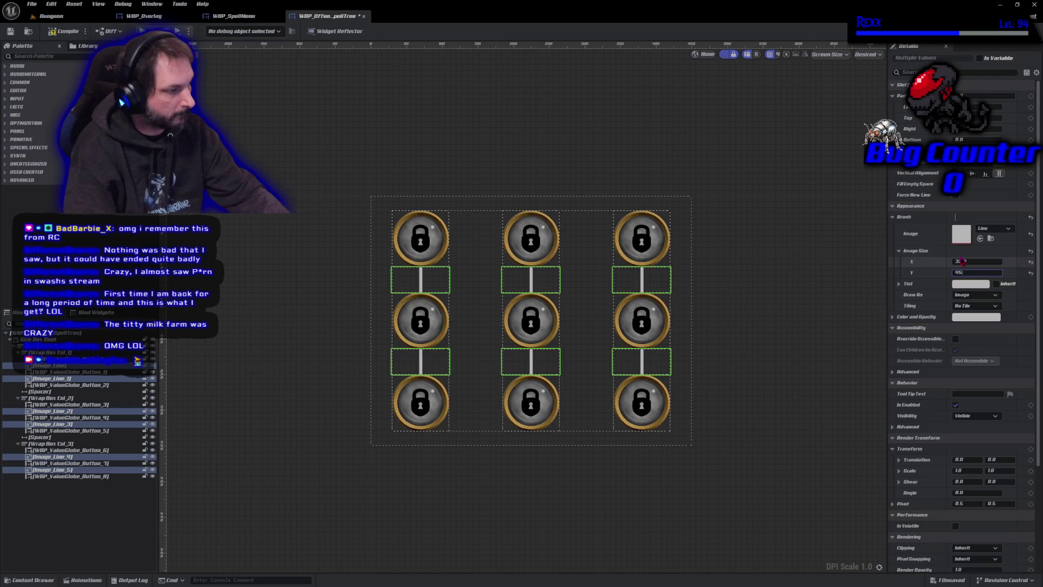
{"action": "key", "text": "Return"}
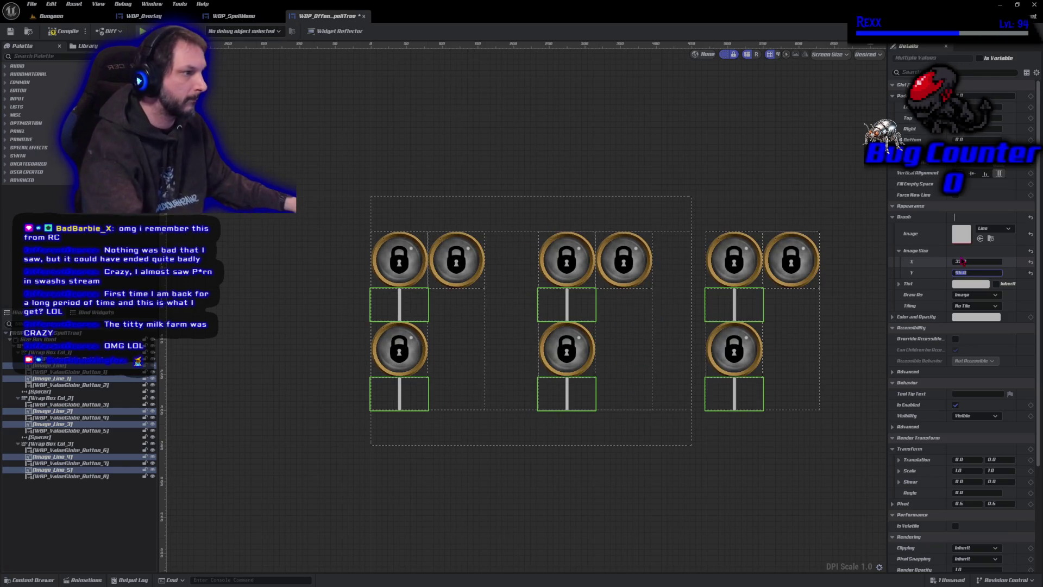
Step: Reduce the connector lines' image height to 30 and compile the widget
{"action": "key", "text": "Return"}
{"action": "key", "text": "ctrl+s"}
{"action": "key", "text": "Return"}
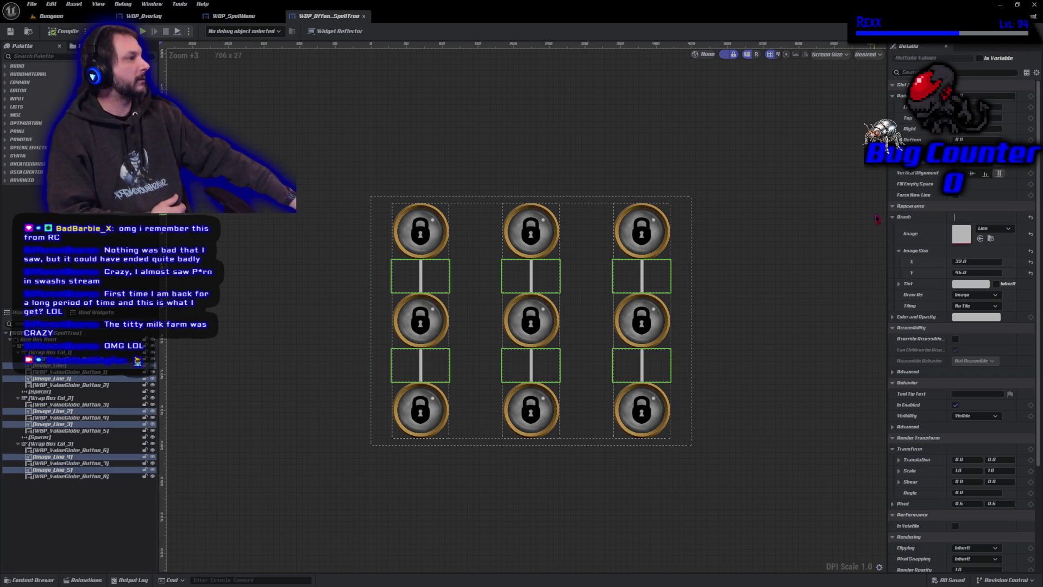
{"action": "left_click", "coordinate": [961, 271]}
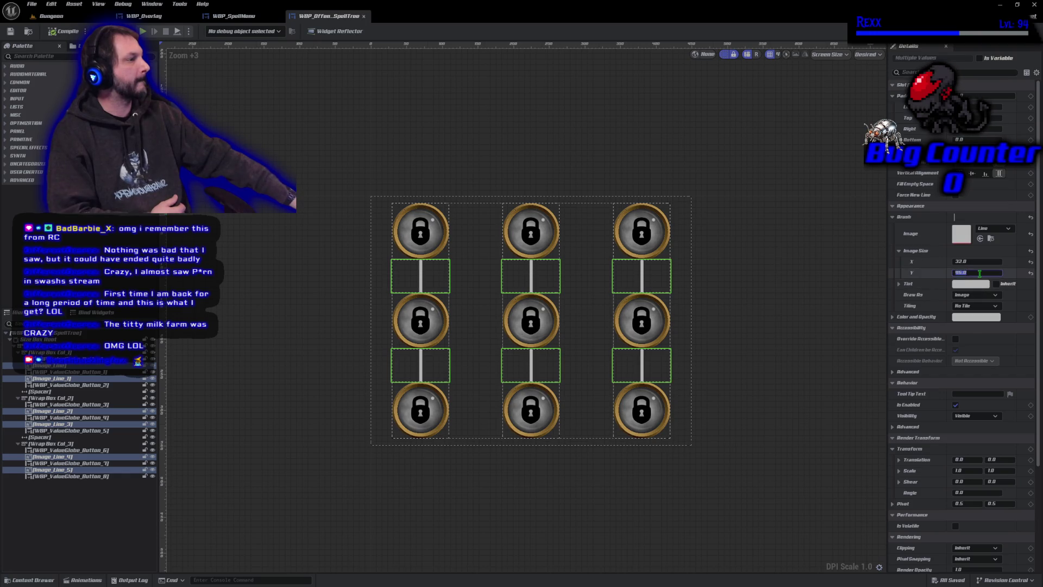
{"action": "type", "text": "30"}
{"action": "key", "text": "Return"}
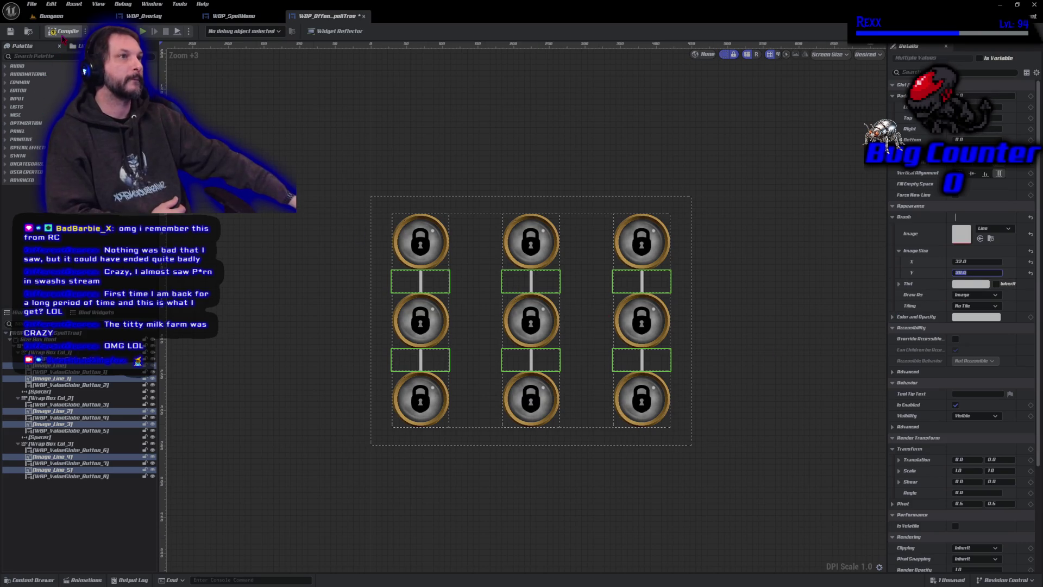
{"action": "left_click", "coordinate": [62, 36]}
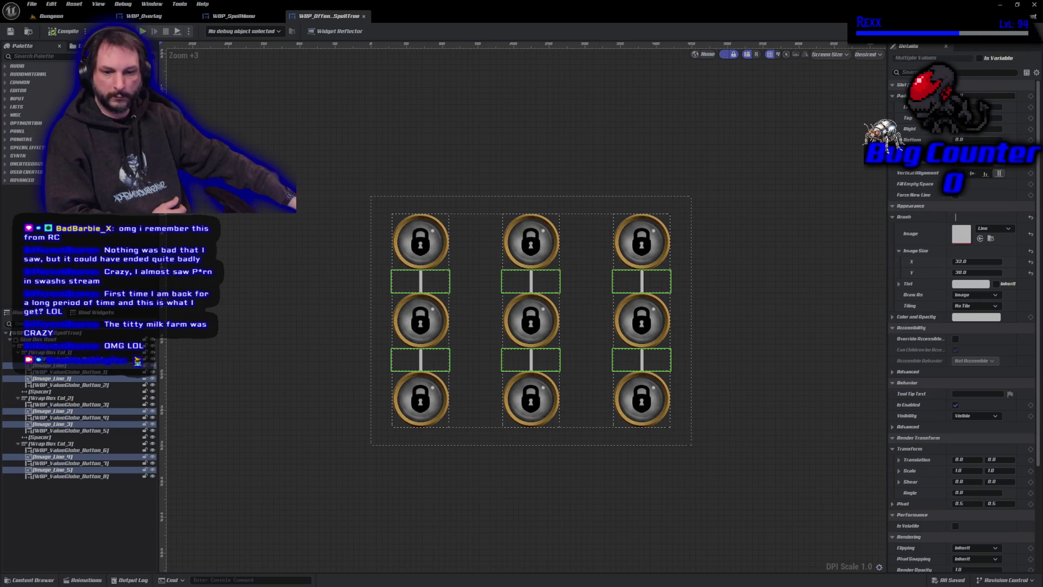
Step: Write the commit summary 'Spell Menu Widget' in GitHub Desktop
{"action": "key", "text": "alt+Tab"}
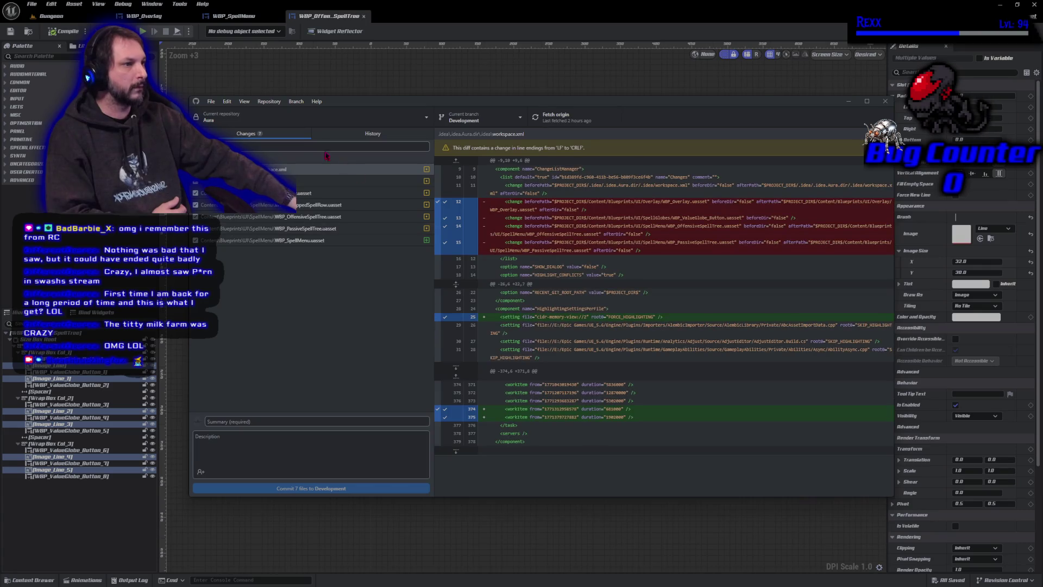
{"action": "left_click", "coordinate": [323, 421]}
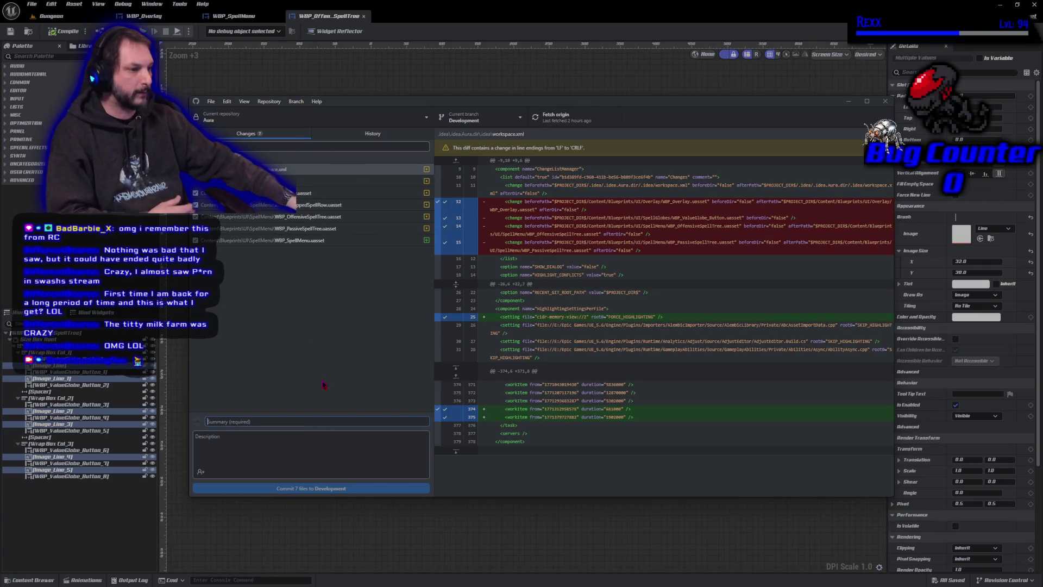
{"action": "type", "text": "Spell M"}
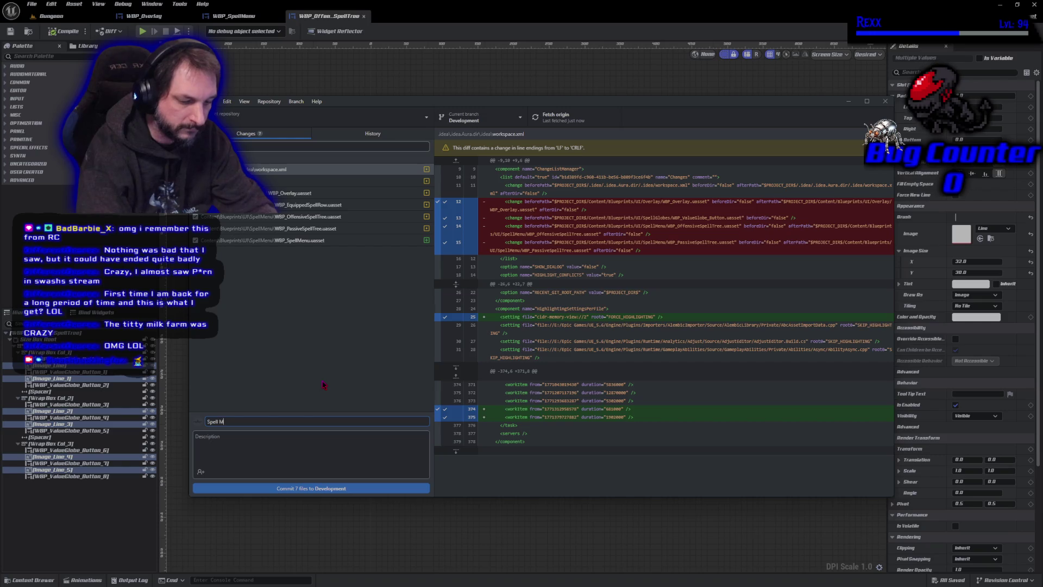
{"action": "type", "text": "enu wIDGET"}
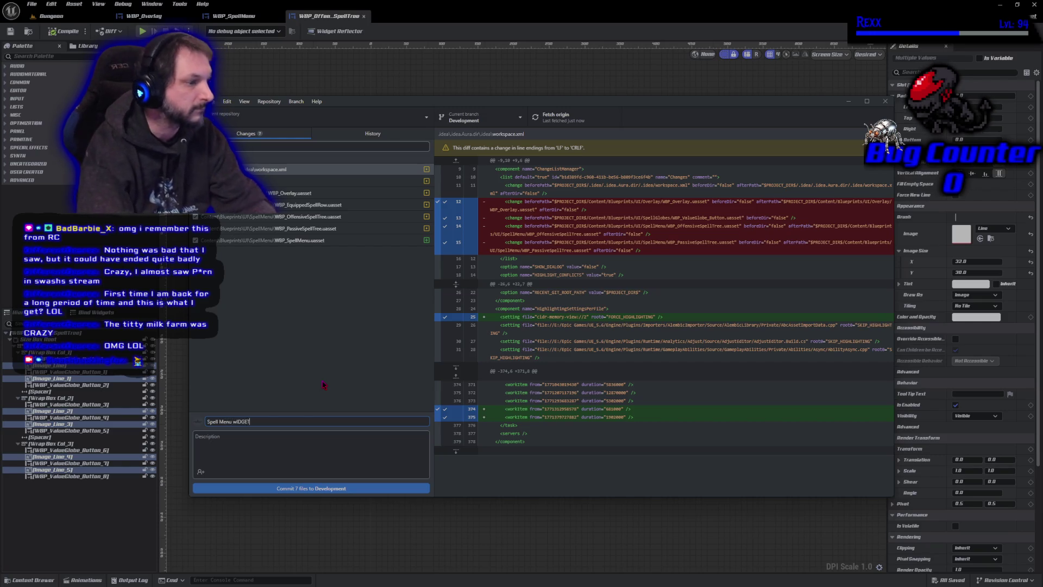
{"action": "key", "text": "ctrl+shift+Left"}
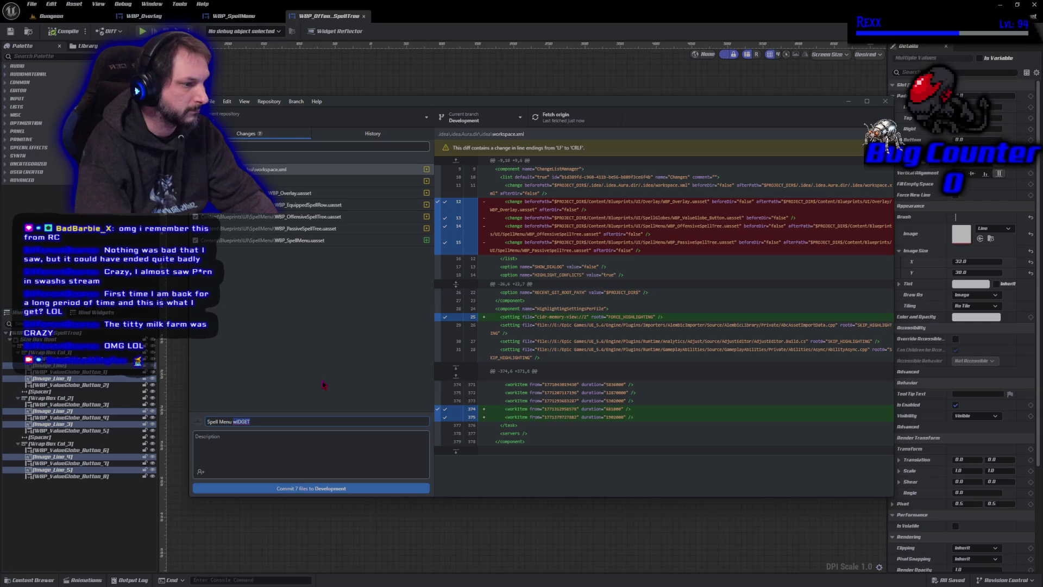
{"action": "type", "text": "Widget"}
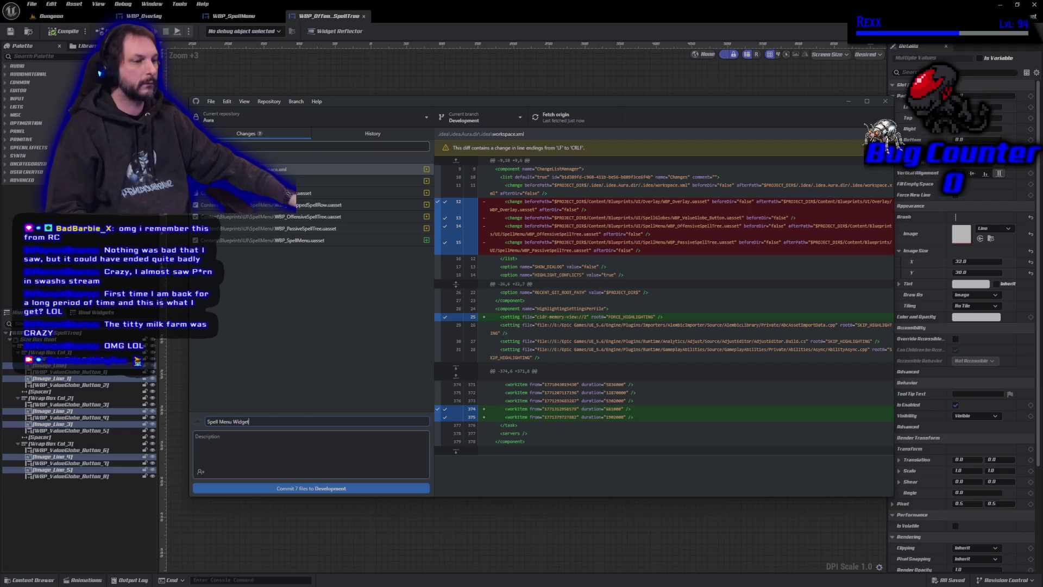
Step: Commit the seven files to Development, push to origin, and close GitHub Desktop
{"action": "left_click", "coordinate": [283, 488]}
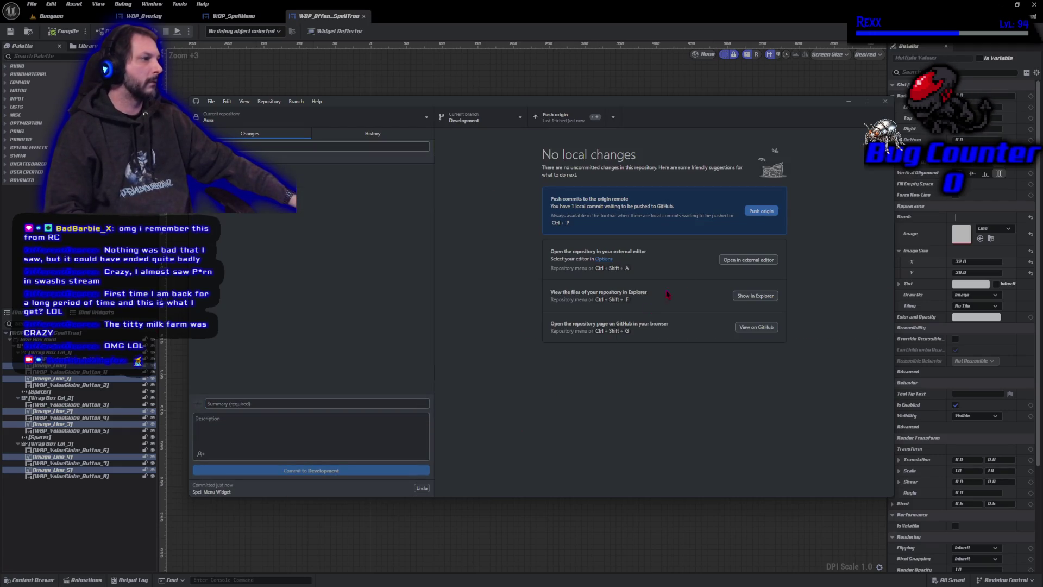
{"action": "left_click", "coordinate": [759, 213]}
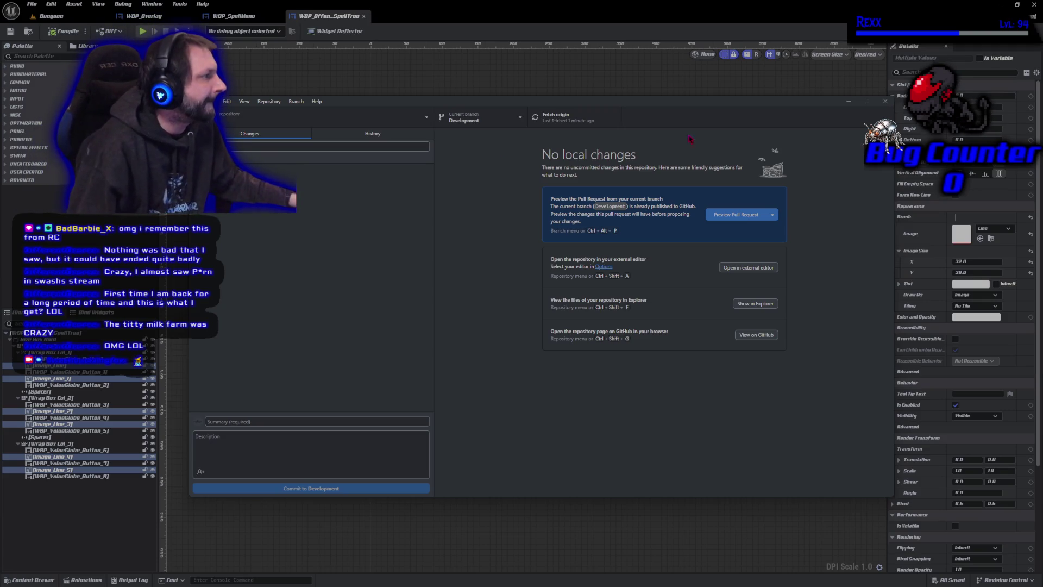
{"action": "left_click", "coordinate": [885, 102]}
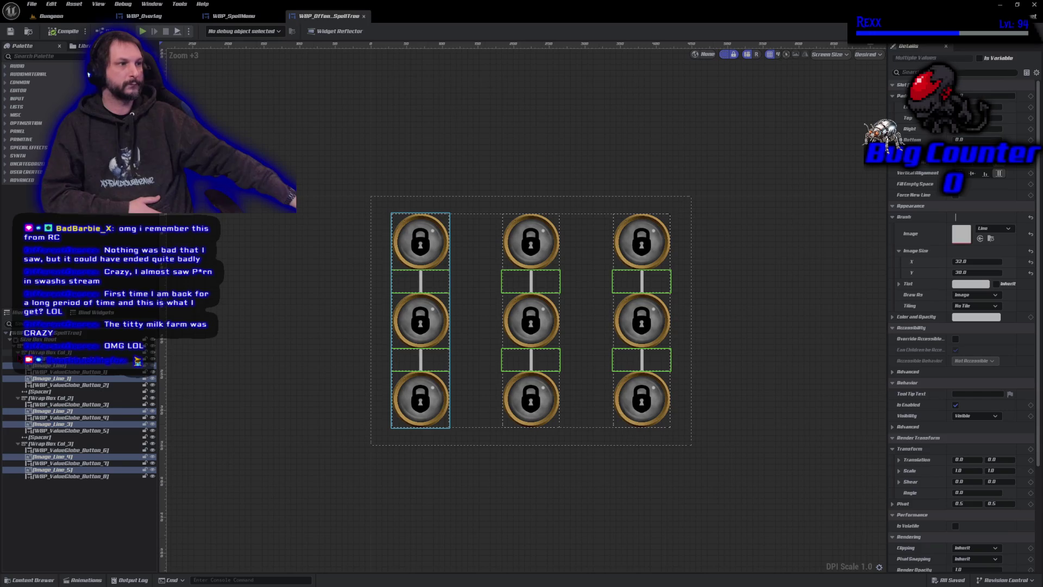
Step: Close the WBP_OffensiveSpellTree tab, returning to the WBP_SpellMenu designer
{"action": "middle_click", "coordinate": [308, 21]}
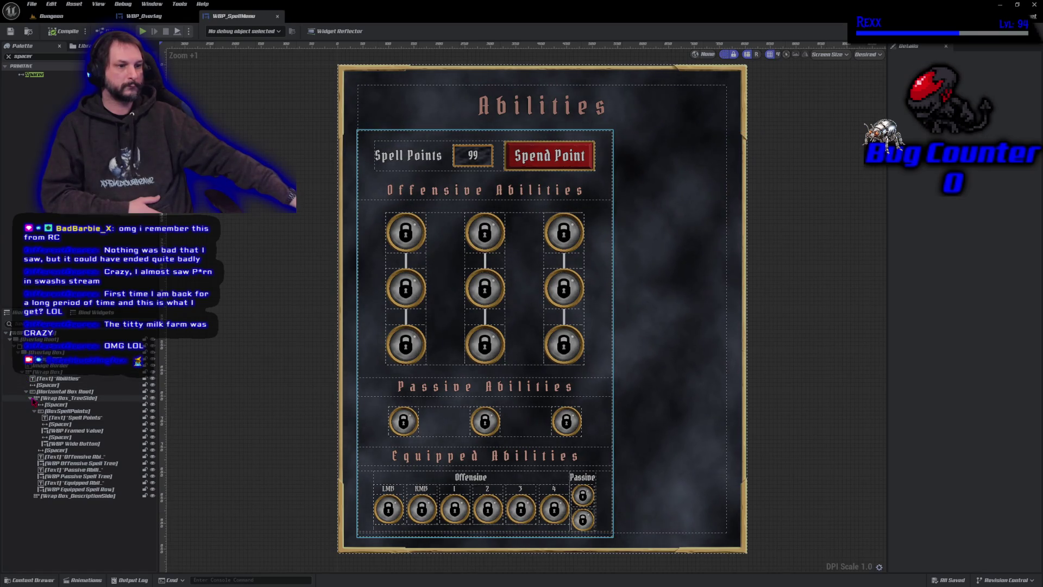
Step: Collapse Wrap Box_TreeSide and drop a Spacer into Wrap Box_DescriptionSide
{"action": "left_click", "coordinate": [31, 398]}
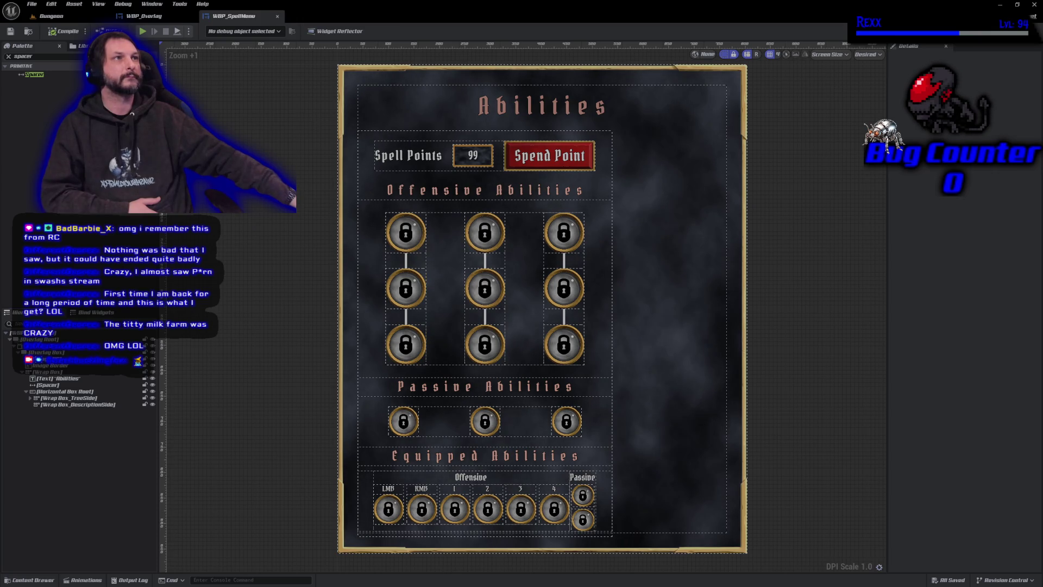
{"action": "mouse_move", "coordinate": [41, 75]}
{"action": "left_mouse_down"}
{"action": "mouse_move", "coordinate": [60, 355]}
{"action": "mouse_move", "coordinate": [52, 411]}
{"action": "left_mouse_up"}
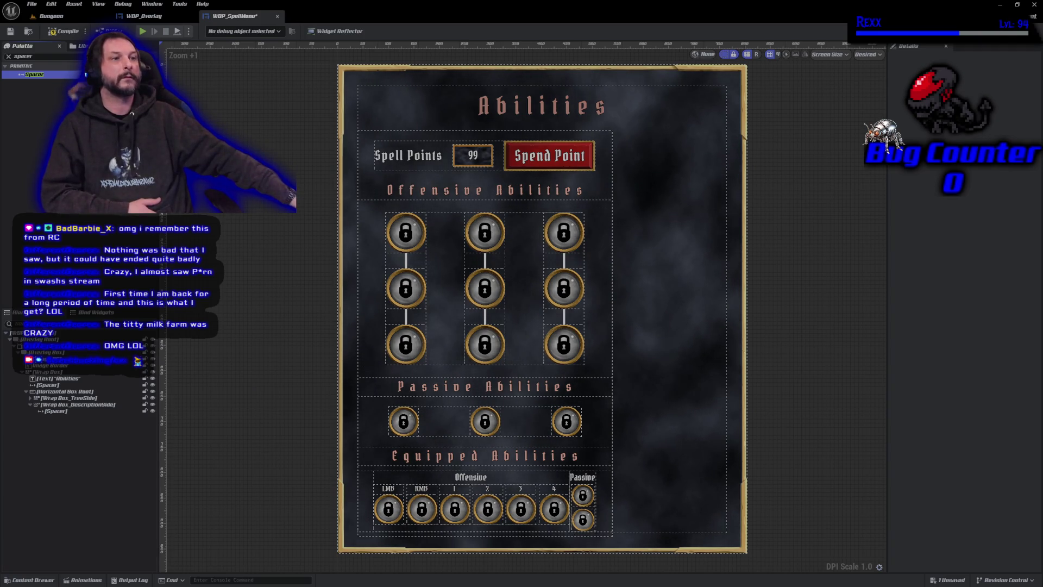
Step: Add a Text widget to Wrap Box_DescriptionSide
{"action": "key", "text": "ctrl+a"}
{"action": "type", "text": "tex"}
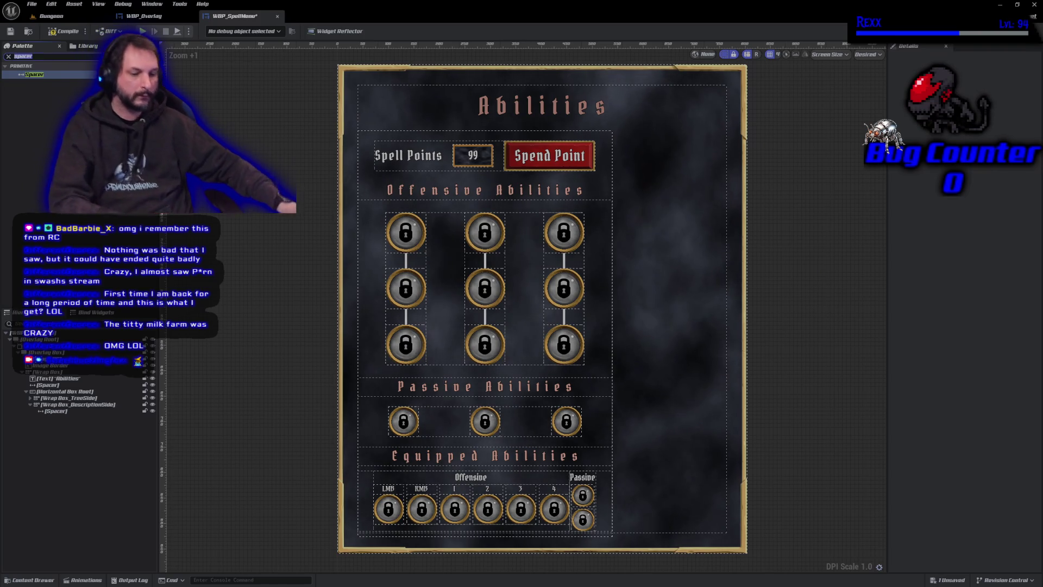
{"action": "type", "text": "t"}
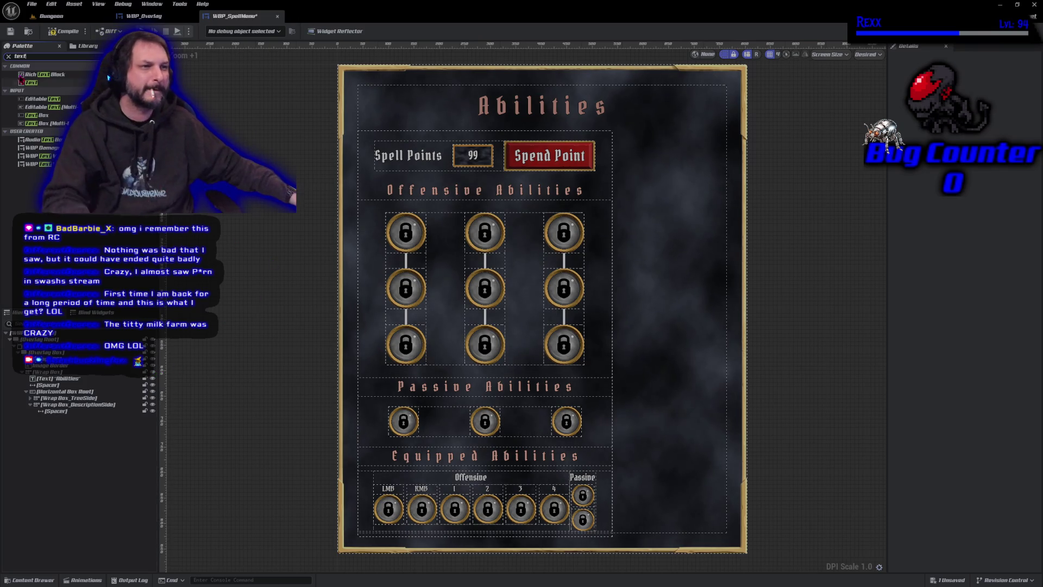
{"action": "left_click", "coordinate": [32, 83]}
{"action": "mouse_move", "coordinate": [32, 87]}
{"action": "left_mouse_down"}
{"action": "mouse_move", "coordinate": [62, 416]}
{"action": "mouse_move", "coordinate": [60, 406]}
{"action": "left_mouse_up"}
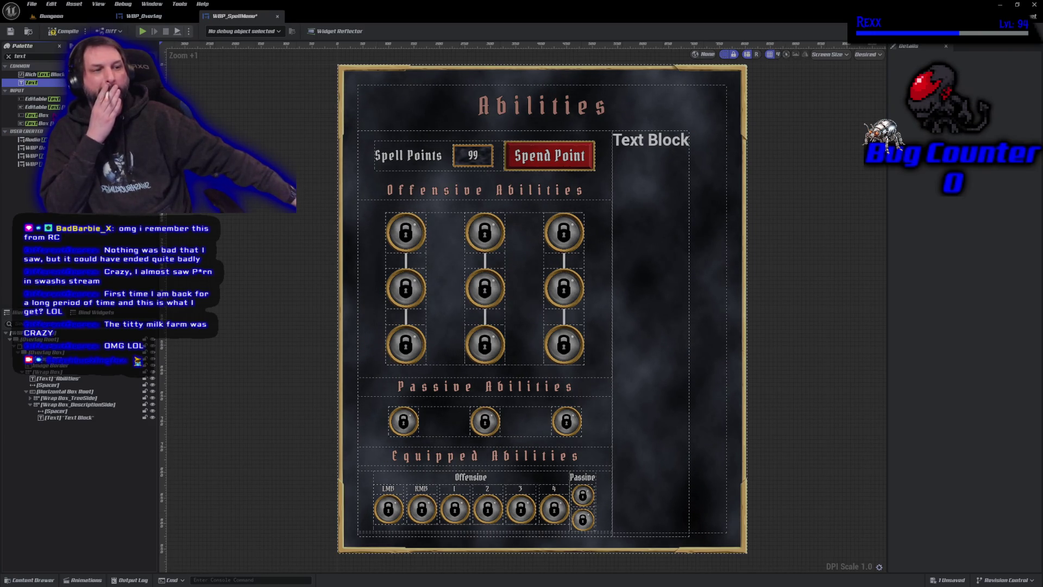
Step: Duplicate the description spacer below the Text Block and filter the palette for 'size'
{"action": "left_click", "coordinate": [62, 411]}
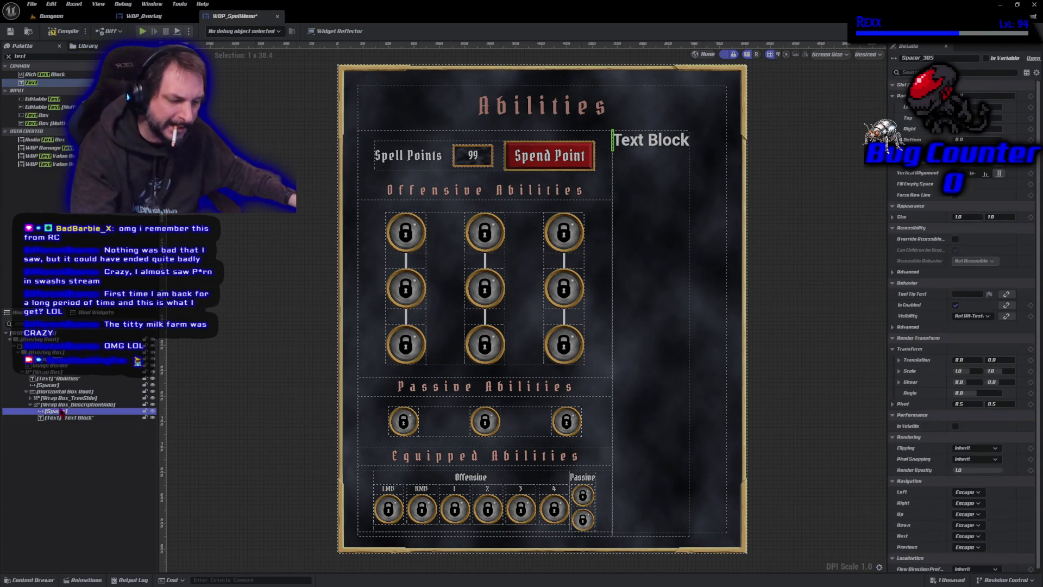
{"action": "key", "text": "ctrl+d"}
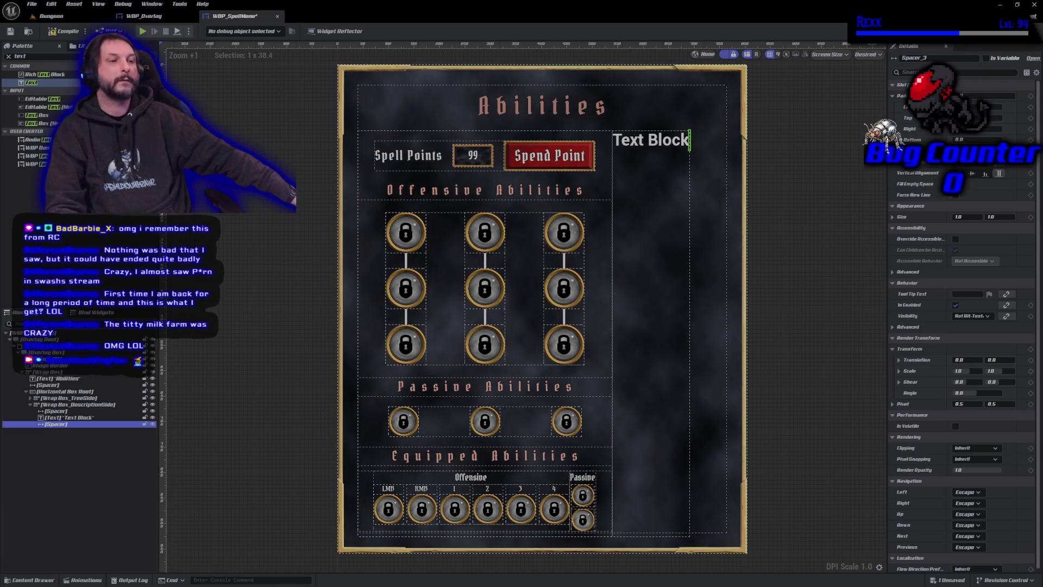
{"action": "left_click", "coordinate": [34, 56]}
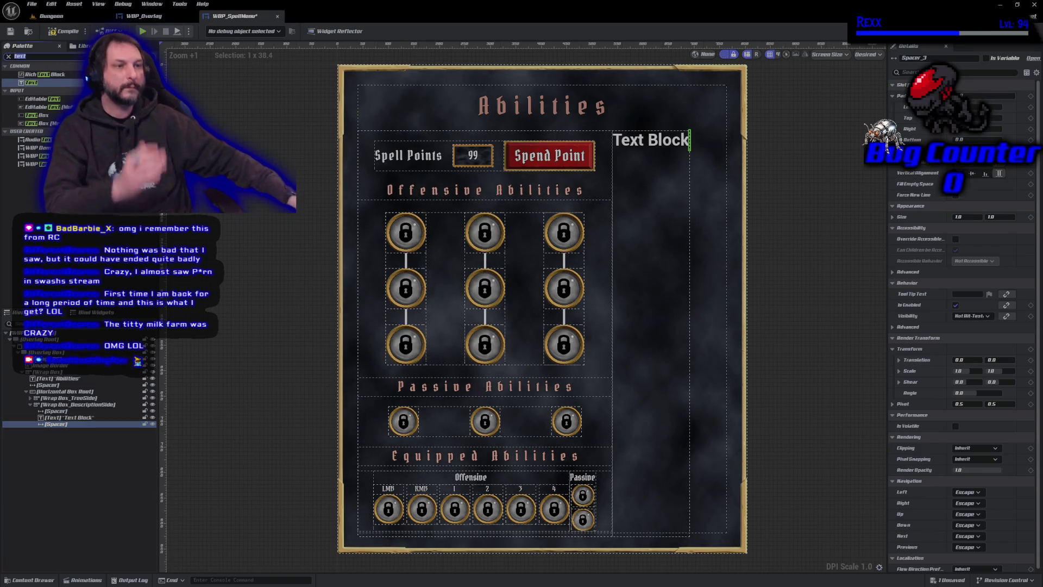
{"action": "type", "text": "size"}
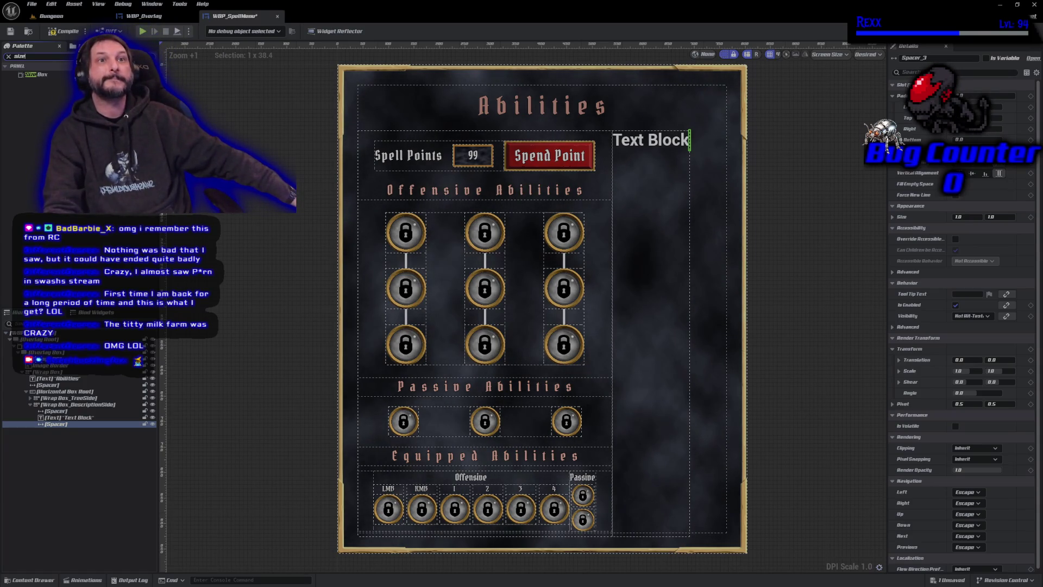
Step: Add a Size Box holding a pasted Spacer below the Text Block, then duplicate it
{"action": "mouse_move", "coordinate": [44, 76]}
{"action": "left_mouse_down"}
{"action": "mouse_move", "coordinate": [75, 418]}
{"action": "mouse_move", "coordinate": [75, 409]}
{"action": "left_mouse_up"}
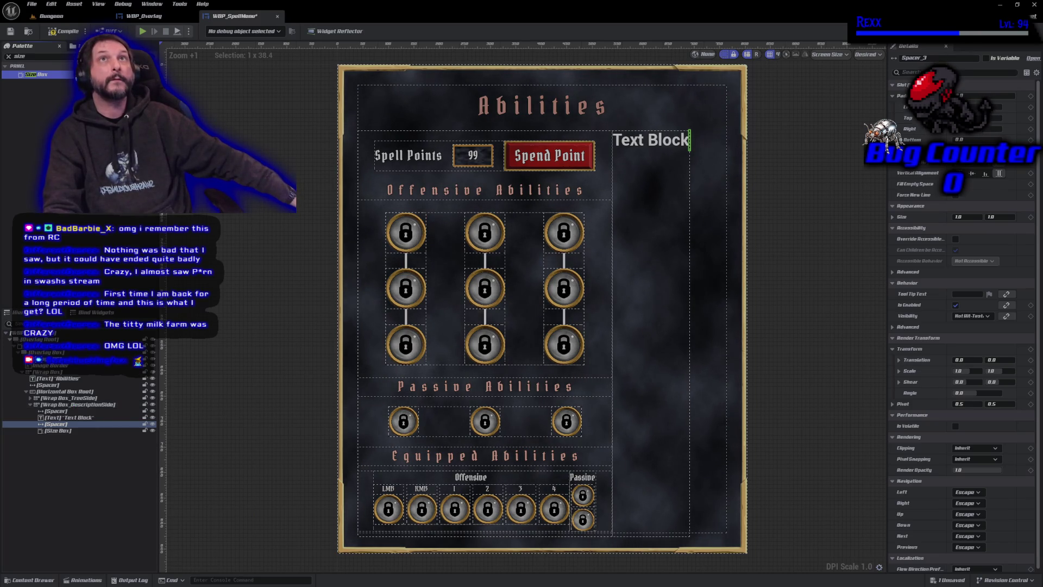
{"action": "left_click", "coordinate": [64, 424]}
{"action": "left_click", "coordinate": [62, 431]}
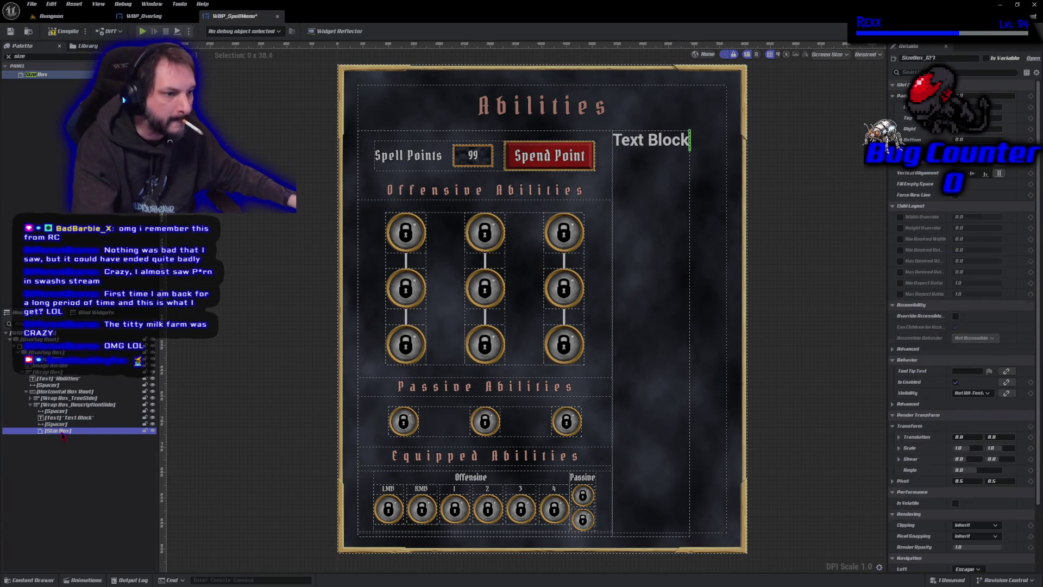
{"action": "key", "text": "ctrl+v"}
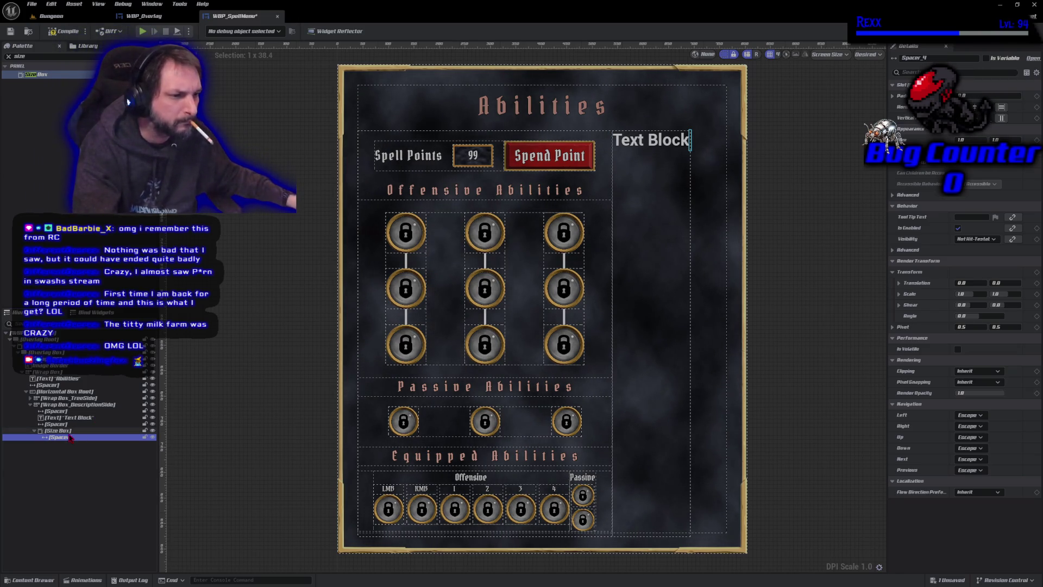
{"action": "key", "text": "Up"}
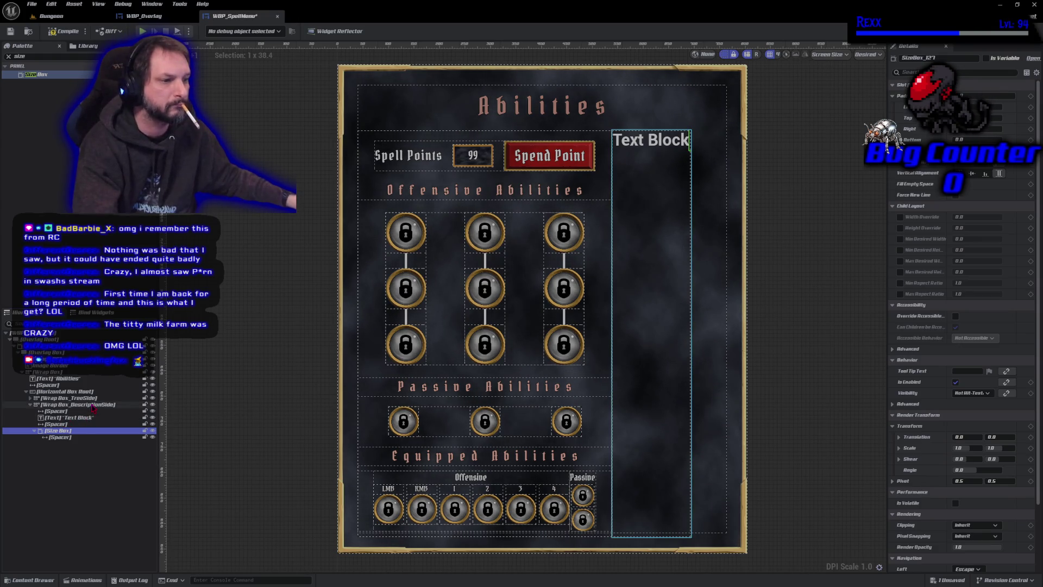
{"action": "key", "text": "ctrl+d"}
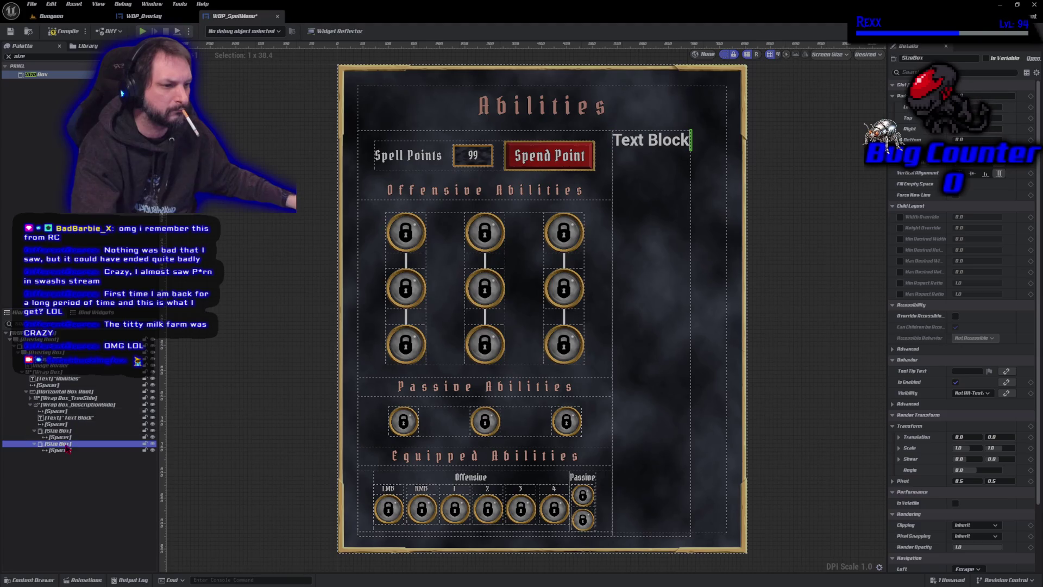
{"action": "key", "text": "Down"}
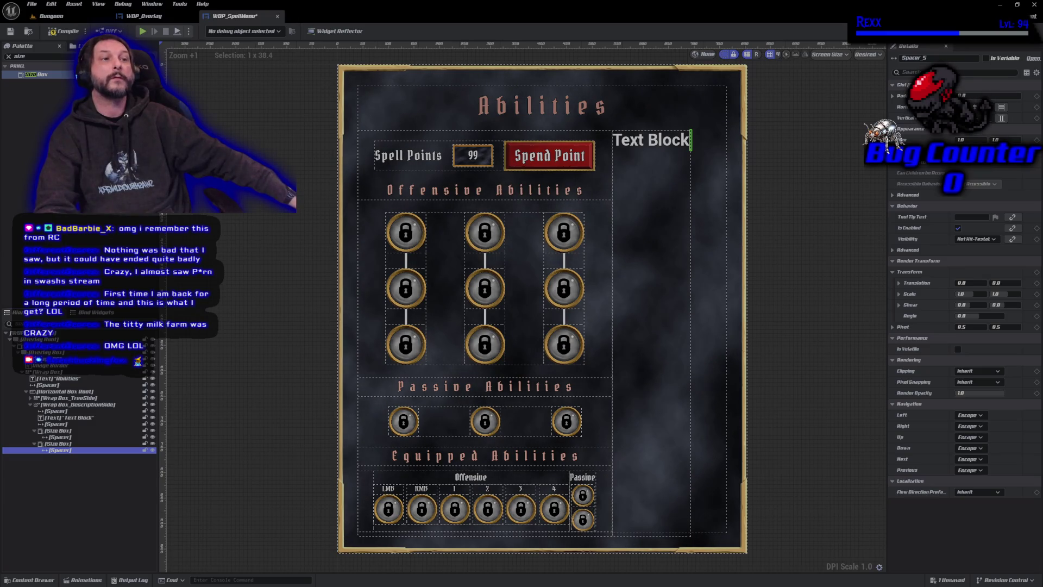
{"action": "left_click", "coordinate": [53, 58]}
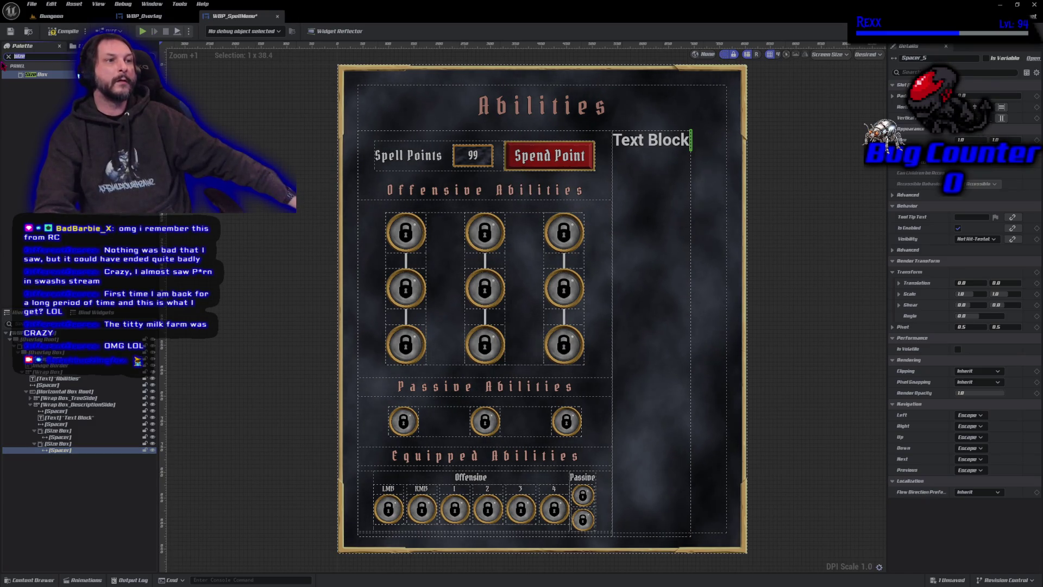
{"action": "type", "text": "button"}
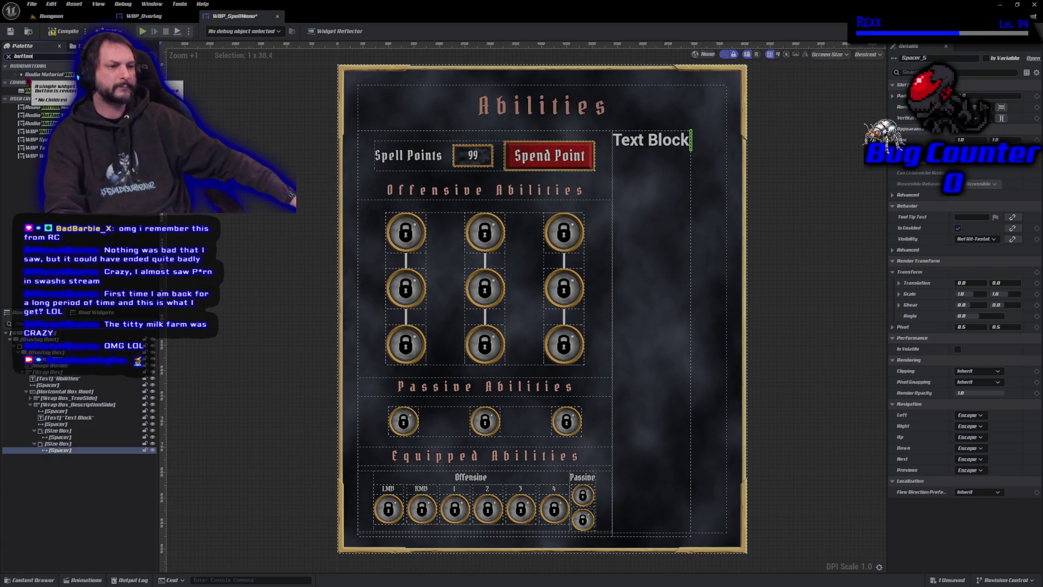
Step: Try a plain Button, then the wide custom button, on the Description side and compile
{"action": "left_click", "coordinate": [42, 93]}
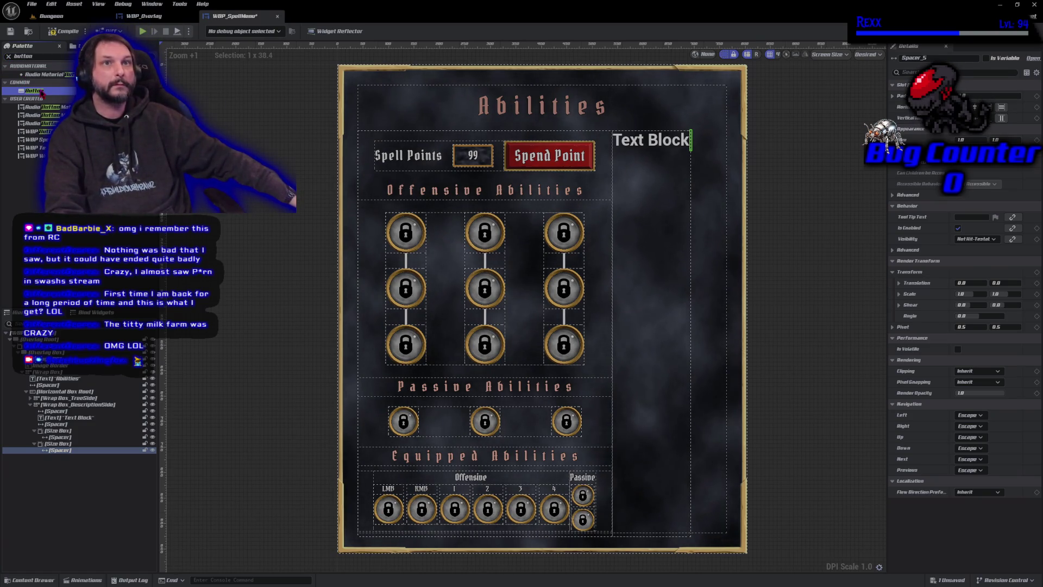
{"action": "left_click_drag", "start_coordinate": [35, 91], "coordinate": [73, 410]}
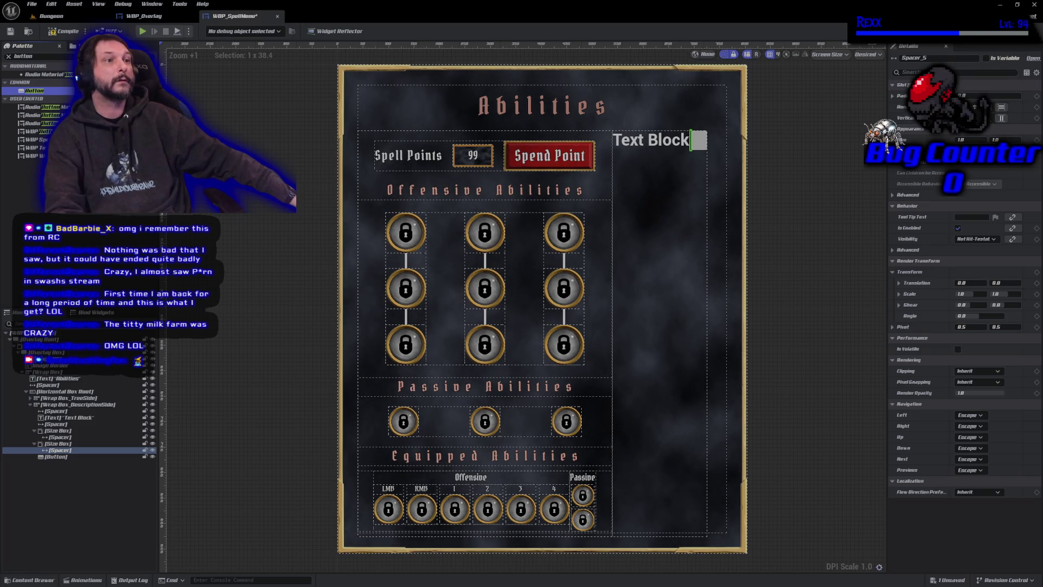
{"action": "key", "text": "ctrl+s"}
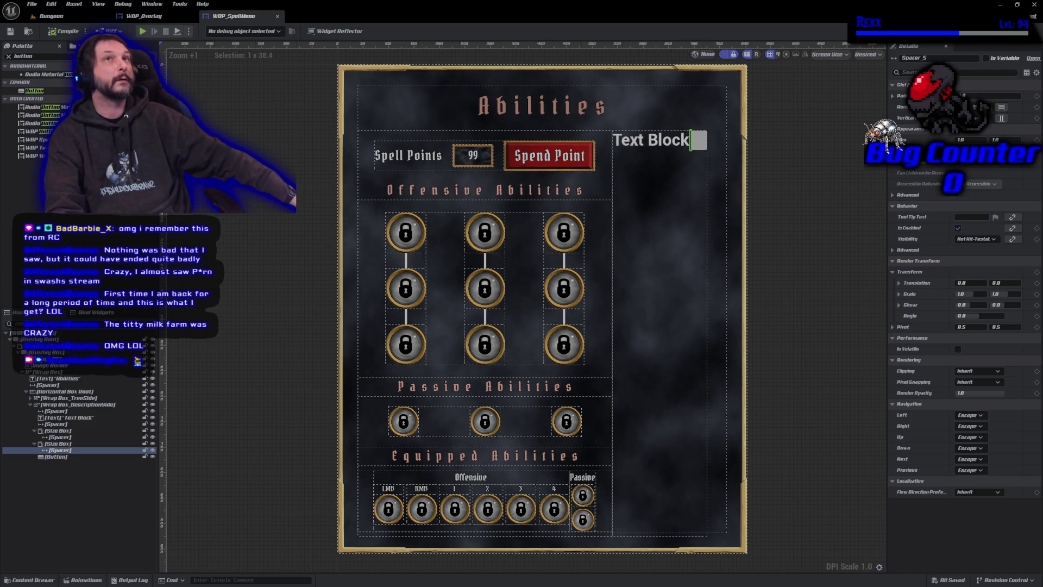
{"action": "left_click", "coordinate": [73, 457]}
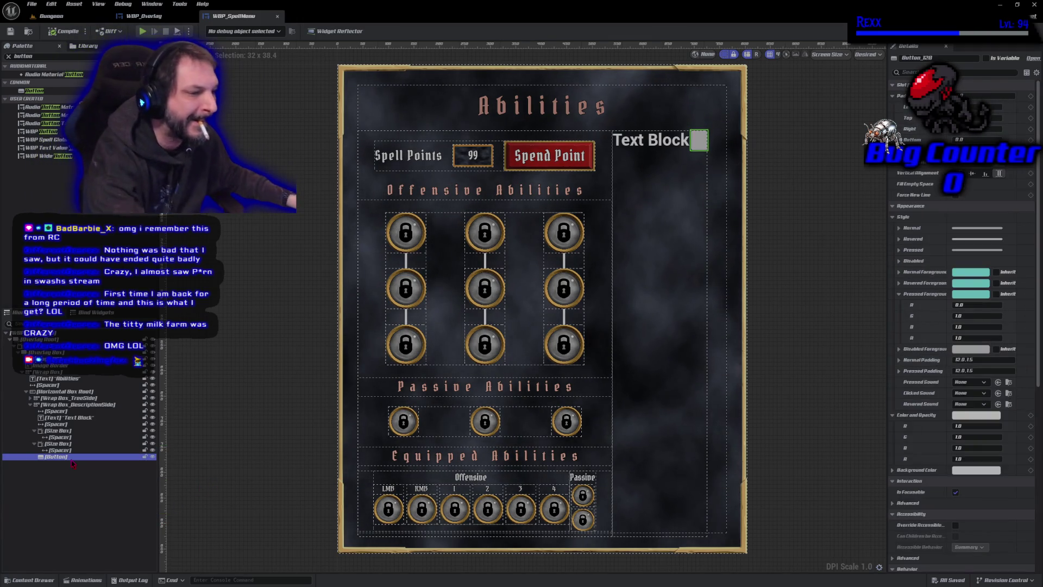
{"action": "key", "text": "Delete"}
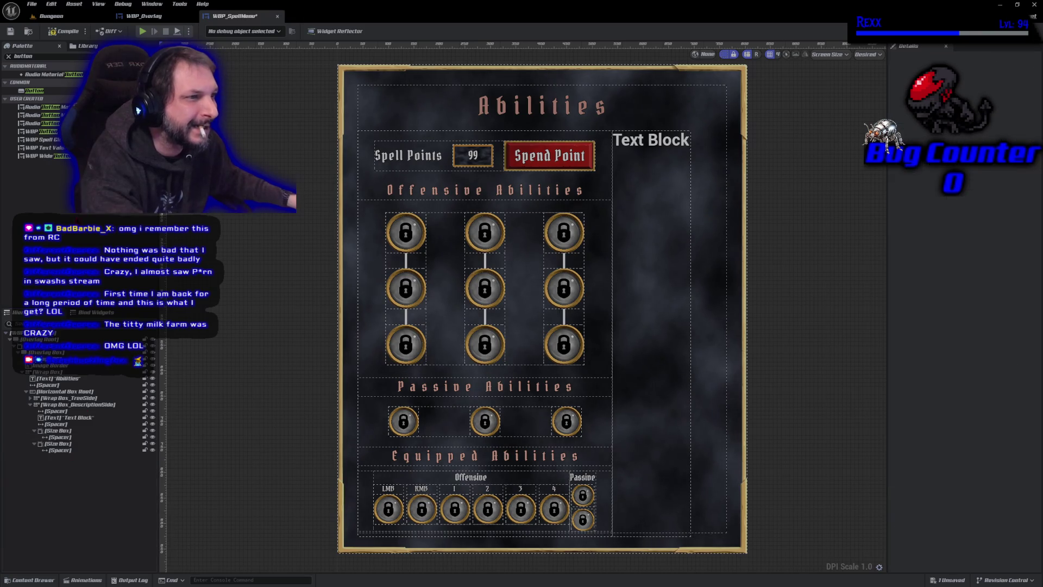
{"action": "left_click_drag", "start_coordinate": [46, 155], "coordinate": [81, 471]}
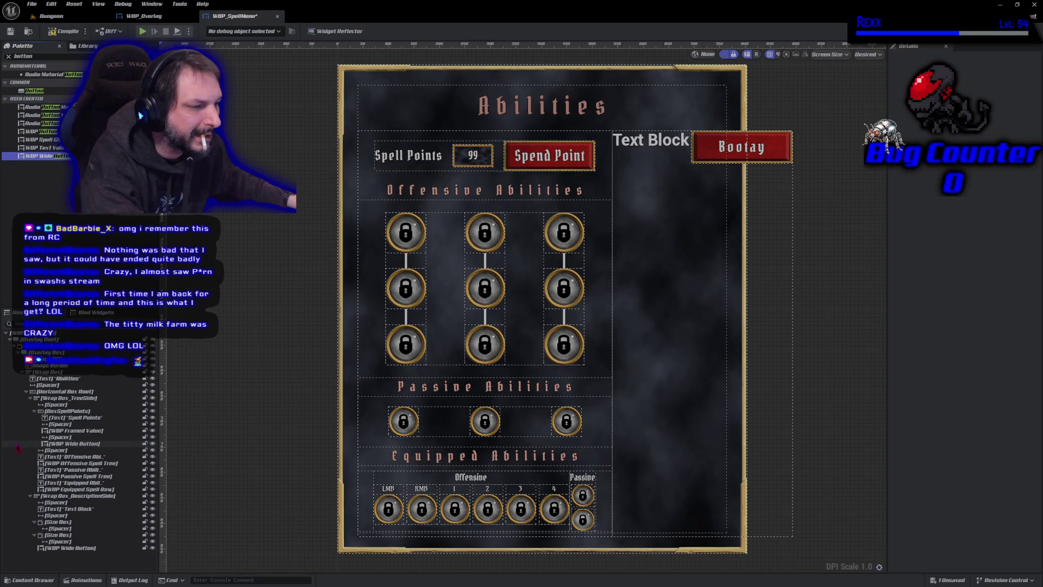
{"action": "left_click", "coordinate": [30, 398]}
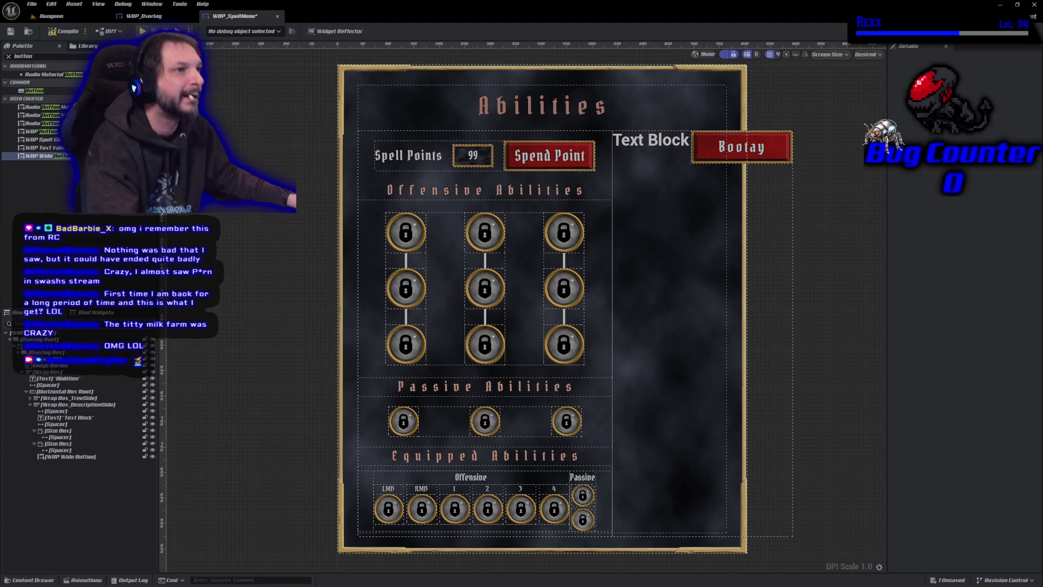
{"action": "left_click", "coordinate": [70, 34]}
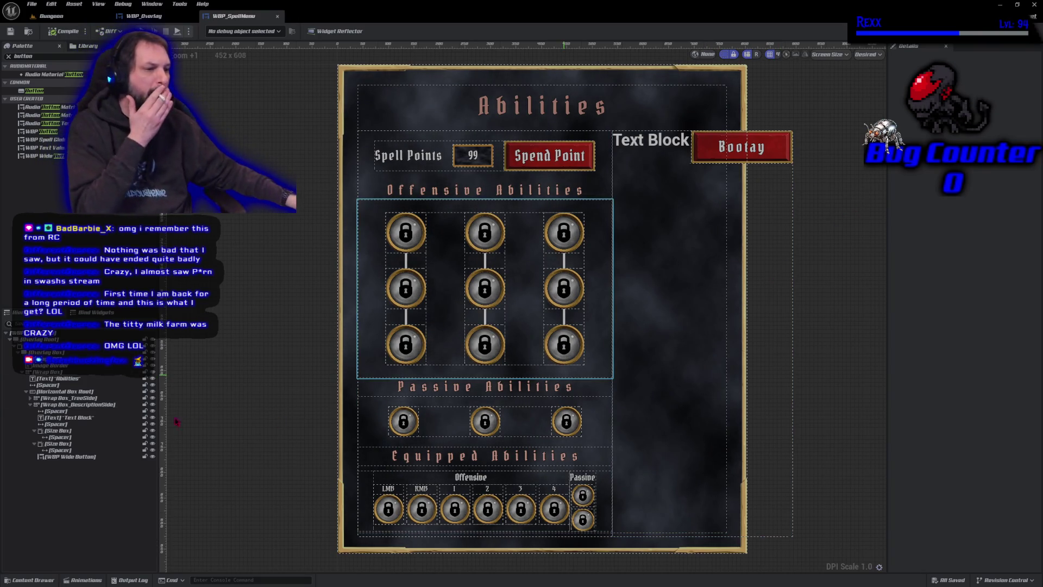
Step: Replace the wide Booty button with the small X WBP_Button beside the Text Block and save
{"action": "left_click", "coordinate": [68, 456]}
{"action": "key", "text": "Delete"}
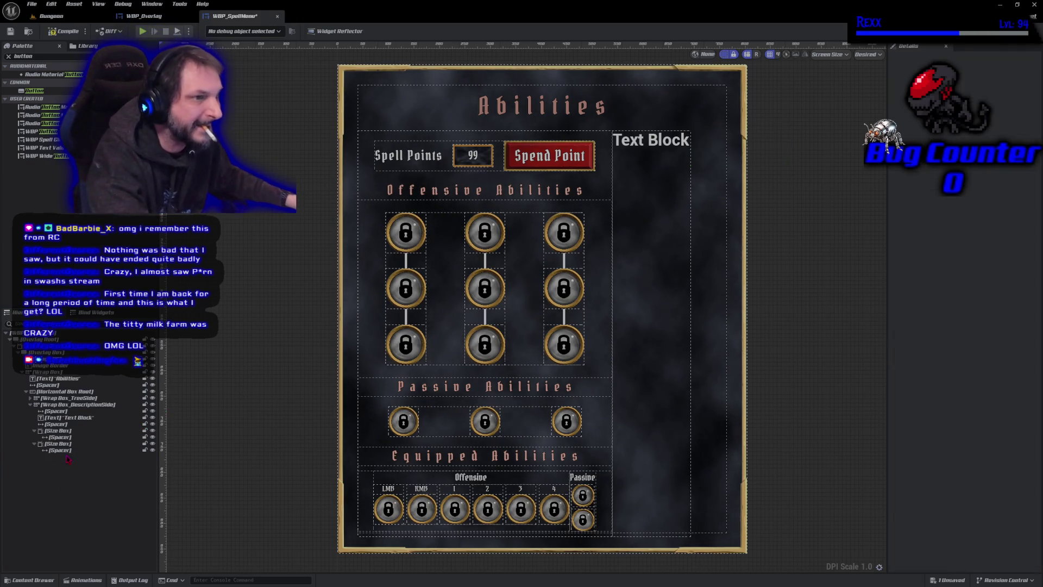
{"action": "mouse_move", "coordinate": [41, 132]}
{"action": "left_mouse_down"}
{"action": "mouse_move", "coordinate": [70, 468]}
{"action": "mouse_move", "coordinate": [102, 408]}
{"action": "left_mouse_up"}
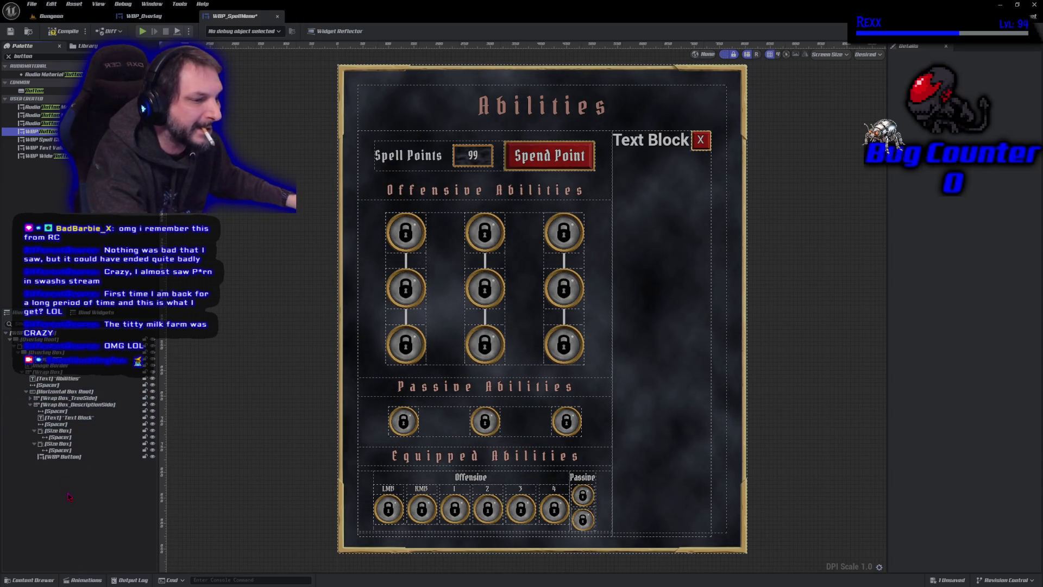
{"action": "key", "text": "ctrl+s"}
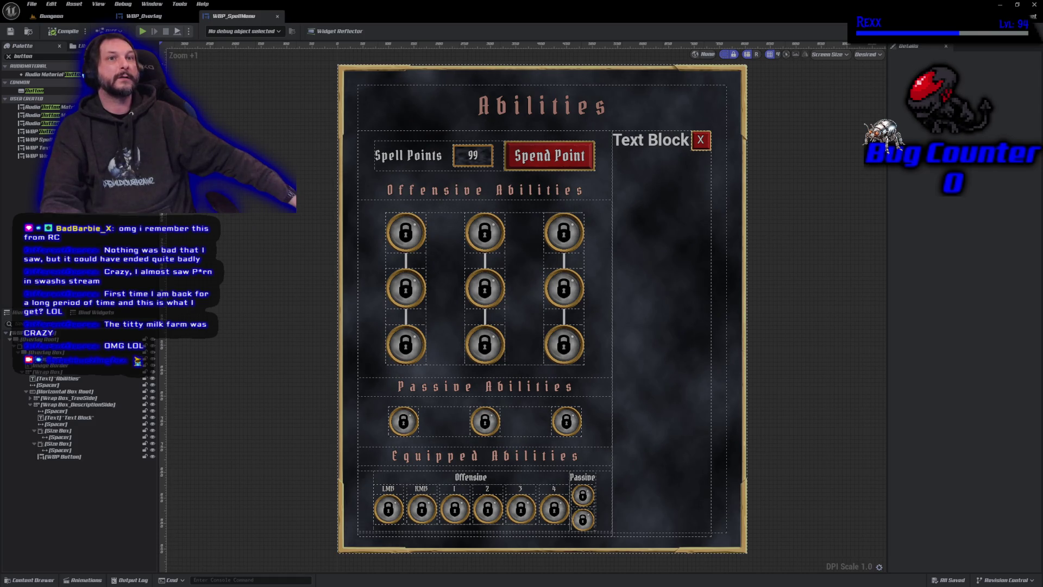
Step: Select the description-side spacers and Text Block and set their Size X to 0
{"action": "left_click", "coordinate": [72, 451]}
{"action": "left_click", "coordinate": [59, 436], "text": "ctrl"}
{"action": "left_click", "coordinate": [57, 424], "text": "ctrl"}
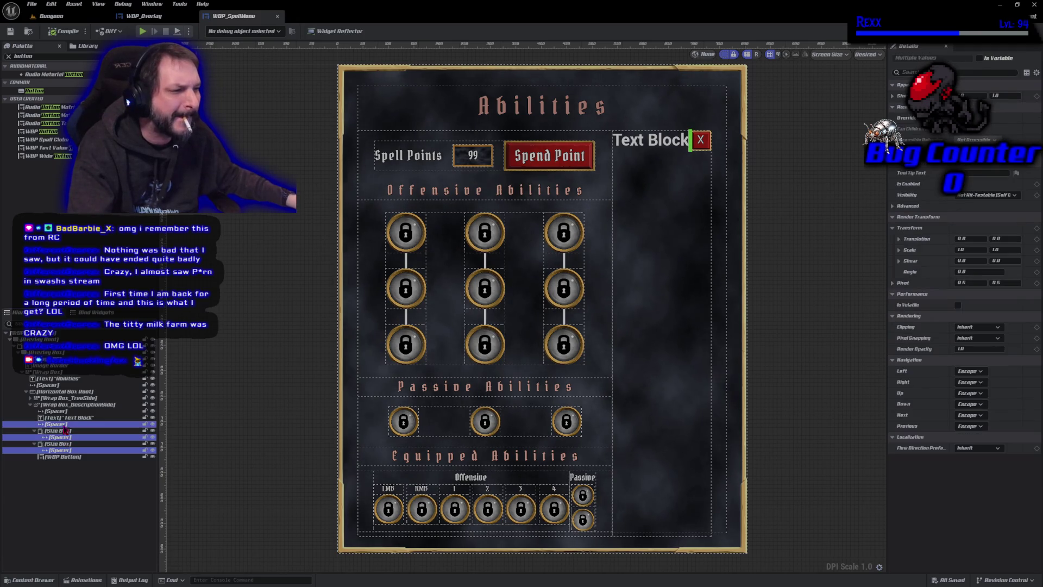
{"action": "left_click", "coordinate": [65, 417], "text": "ctrl"}
{"action": "left_click", "coordinate": [59, 411], "text": "ctrl"}
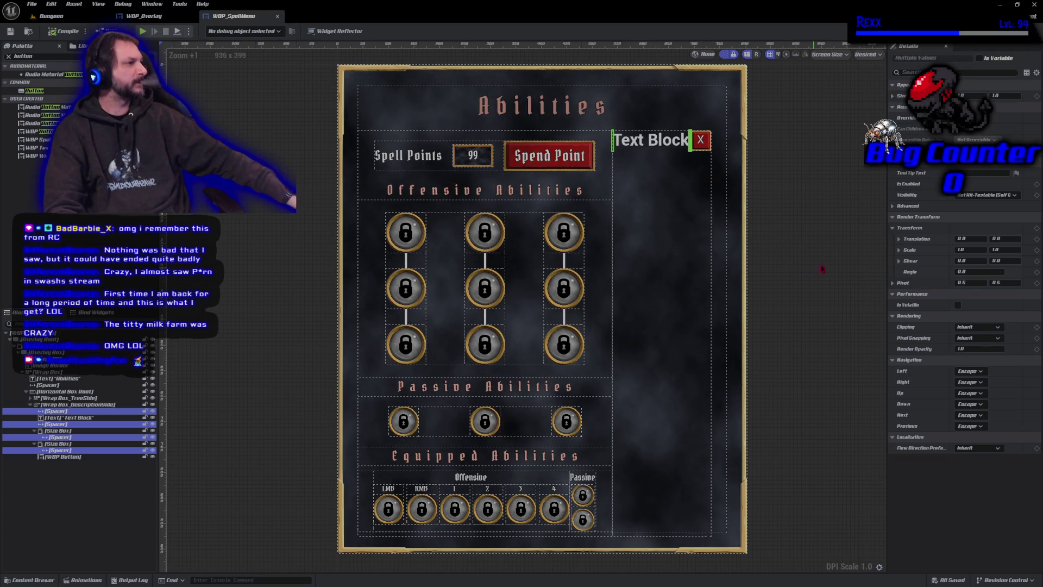
{"action": "left_click", "coordinate": [972, 96]}
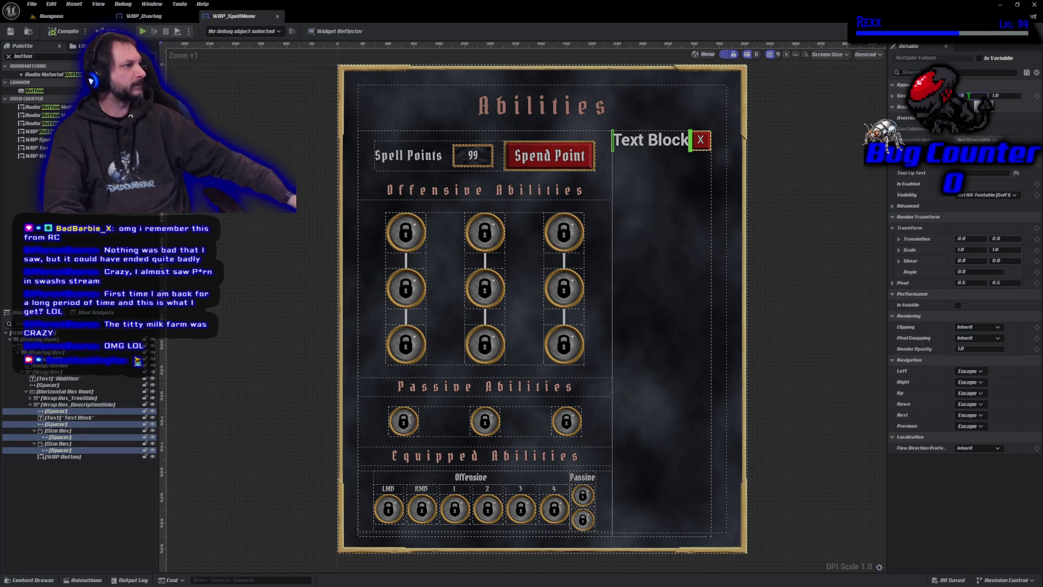
{"action": "type", "text": "0"}
{"action": "key", "text": "Return"}
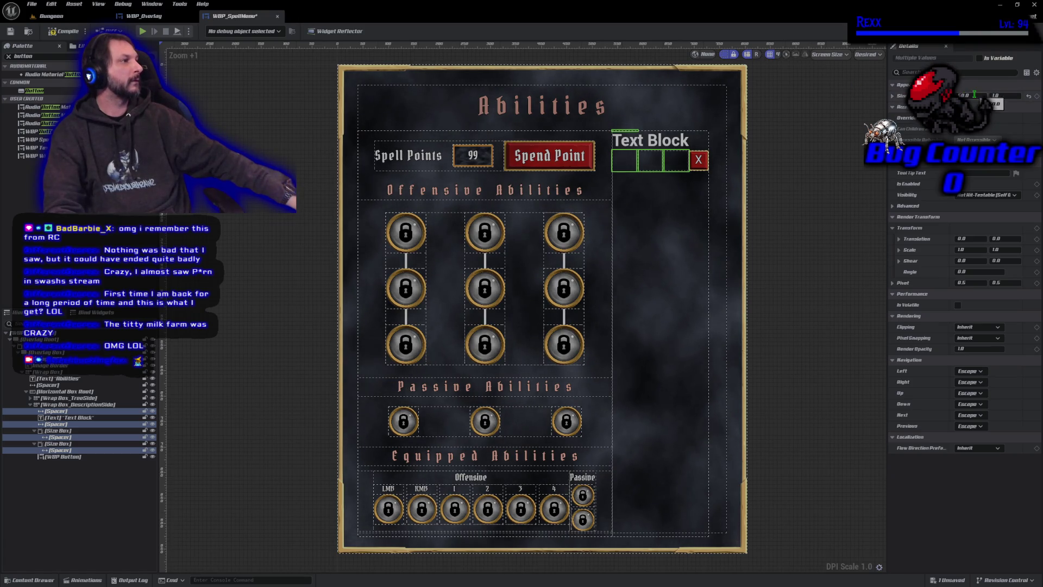
{"action": "key", "text": "Return"}
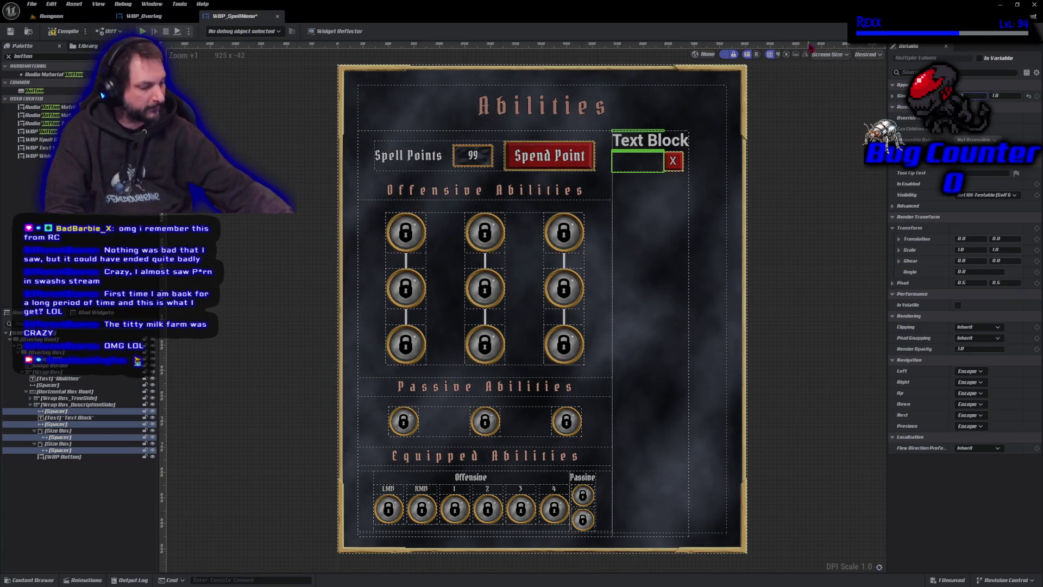
{"action": "key", "text": "Return"}
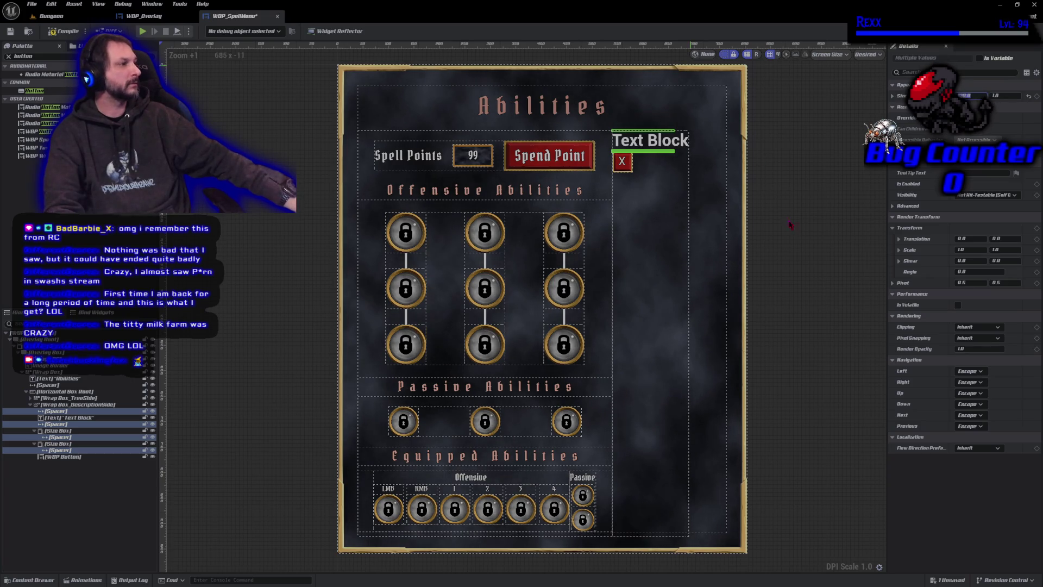
Step: Set the selected widgets' Size Y to 20 and compile
{"action": "left_click", "coordinate": [1008, 96]}
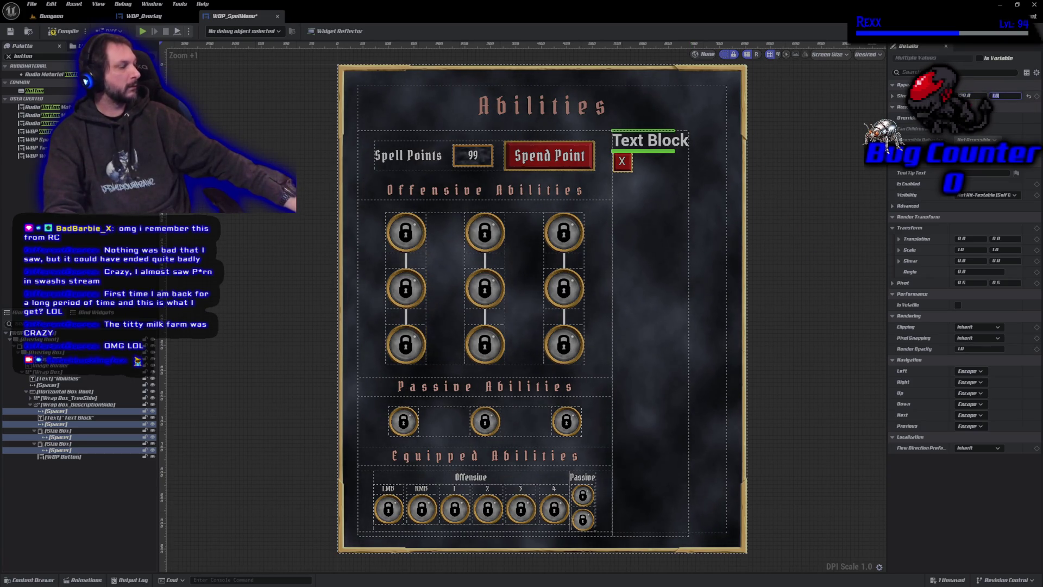
{"action": "type", "text": "20"}
{"action": "key", "text": "Return"}
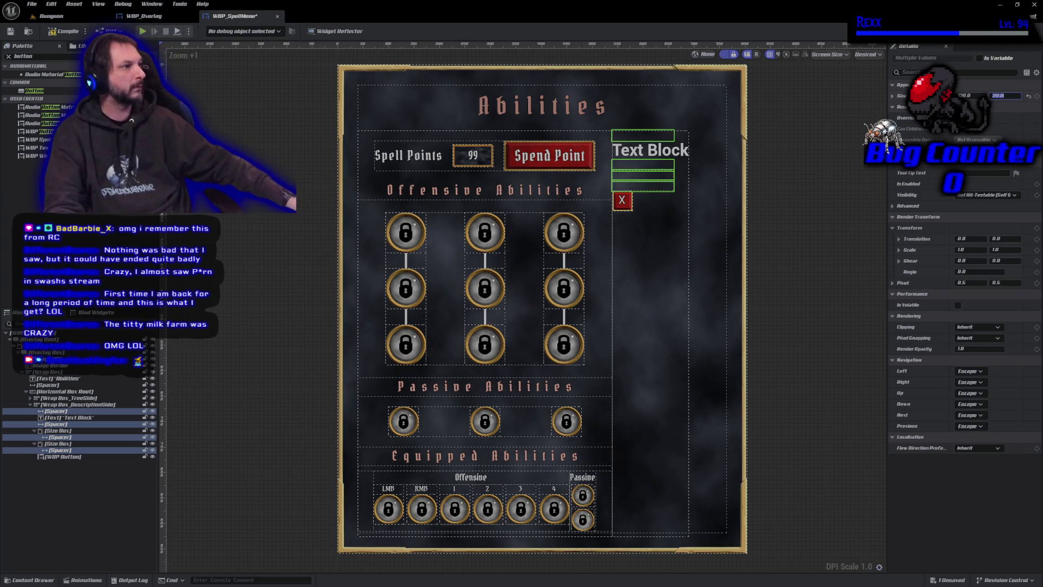
{"action": "left_click", "coordinate": [61, 33]}
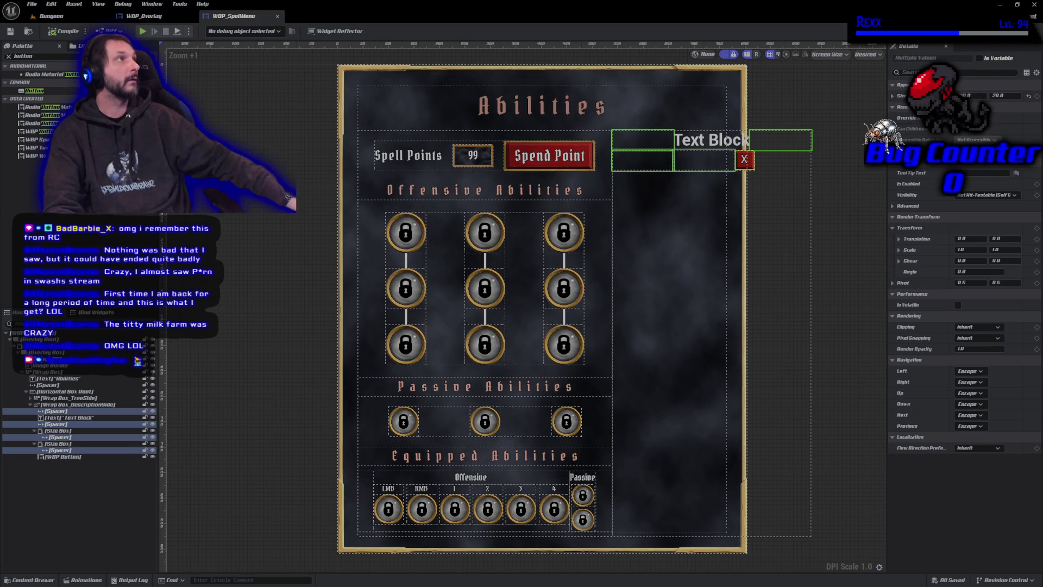
Step: Change the side panel Text Block's text to 'Description'
{"action": "left_click", "coordinate": [699, 145]}
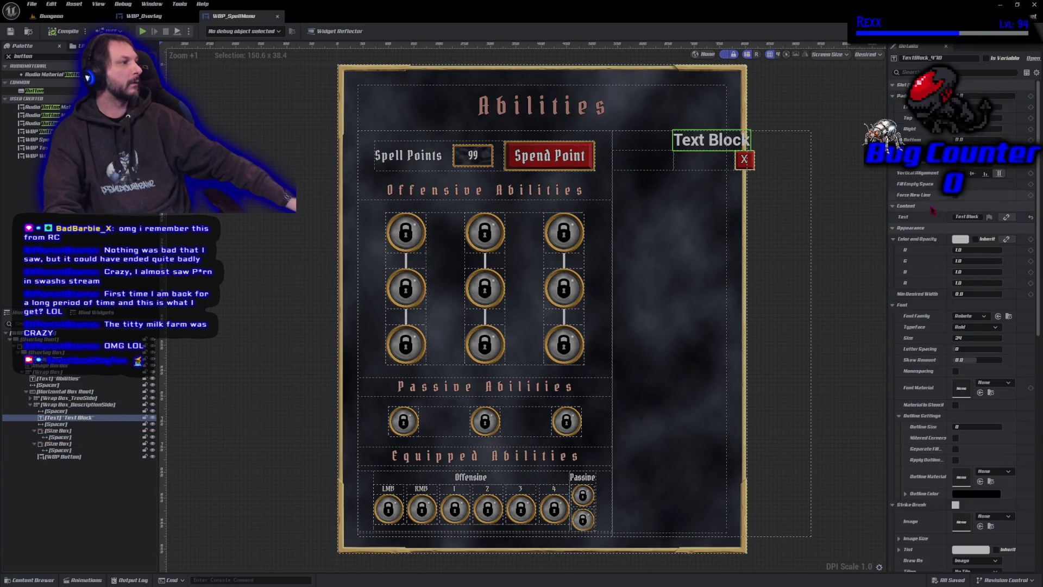
{"action": "left_click", "coordinate": [969, 216]}
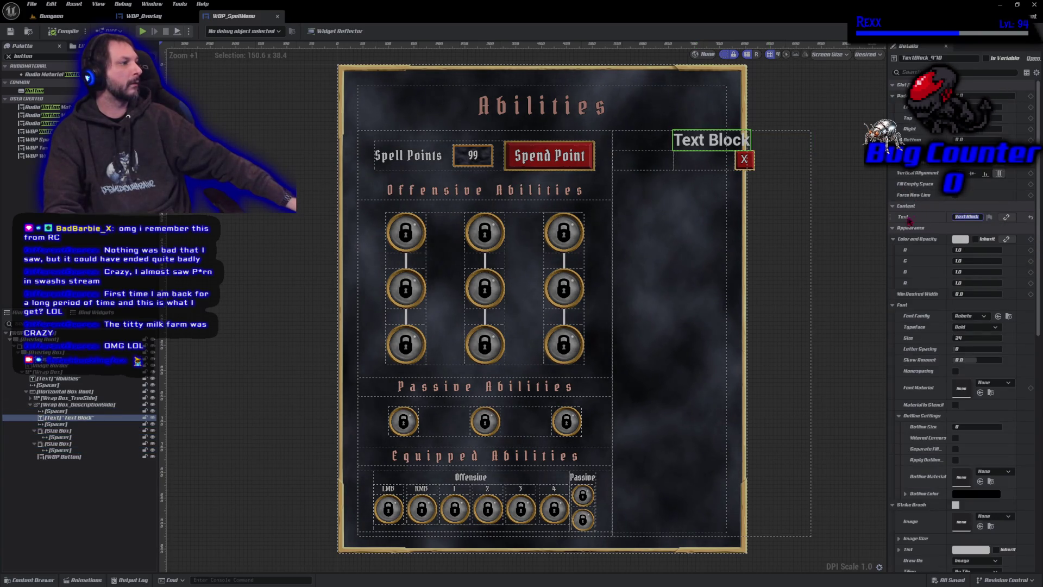
{"action": "type", "text": "0"}
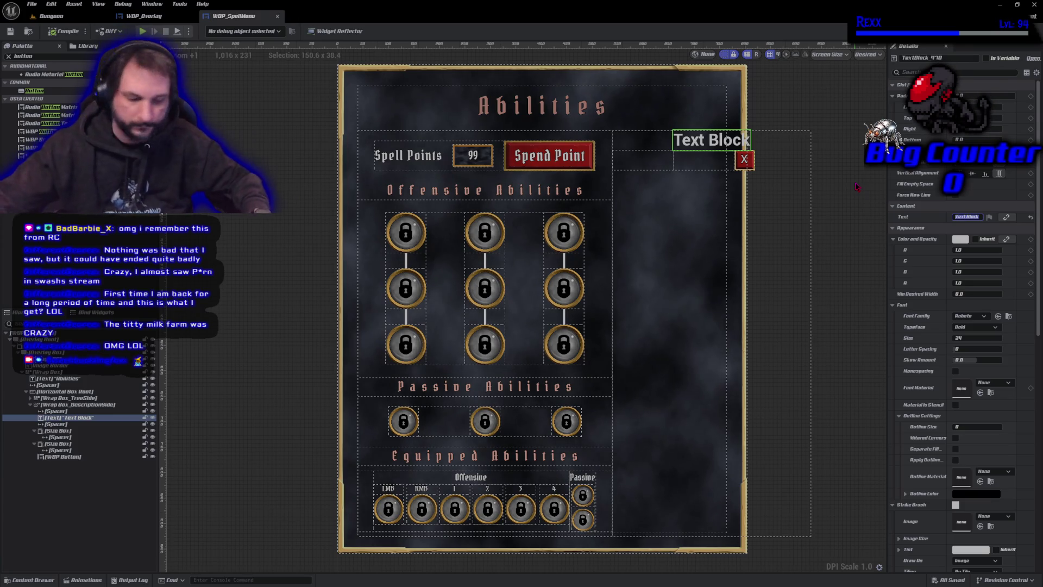
{"action": "type", "text": "esc"}
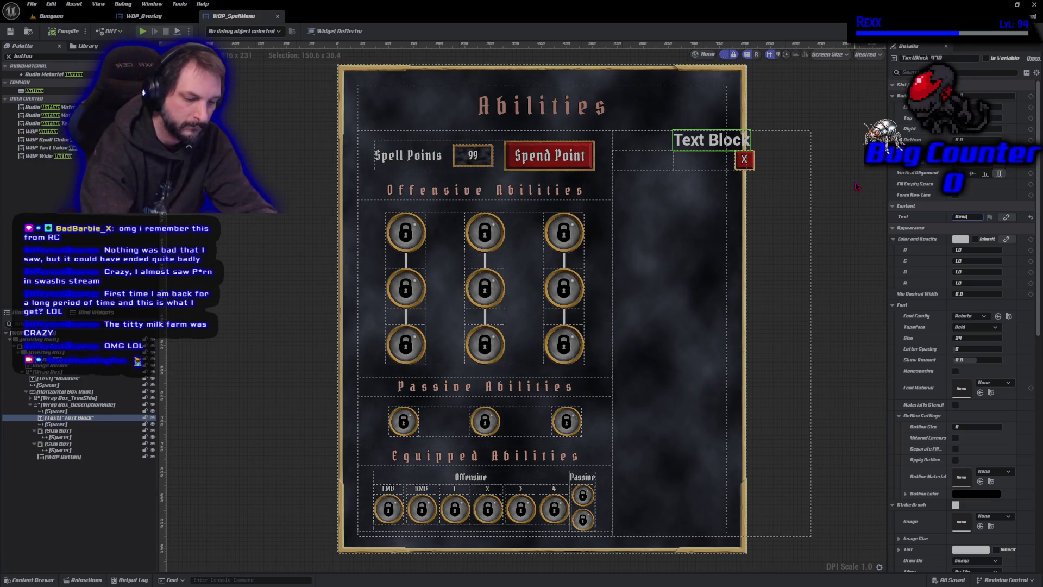
{"action": "type", "text": "rition"}
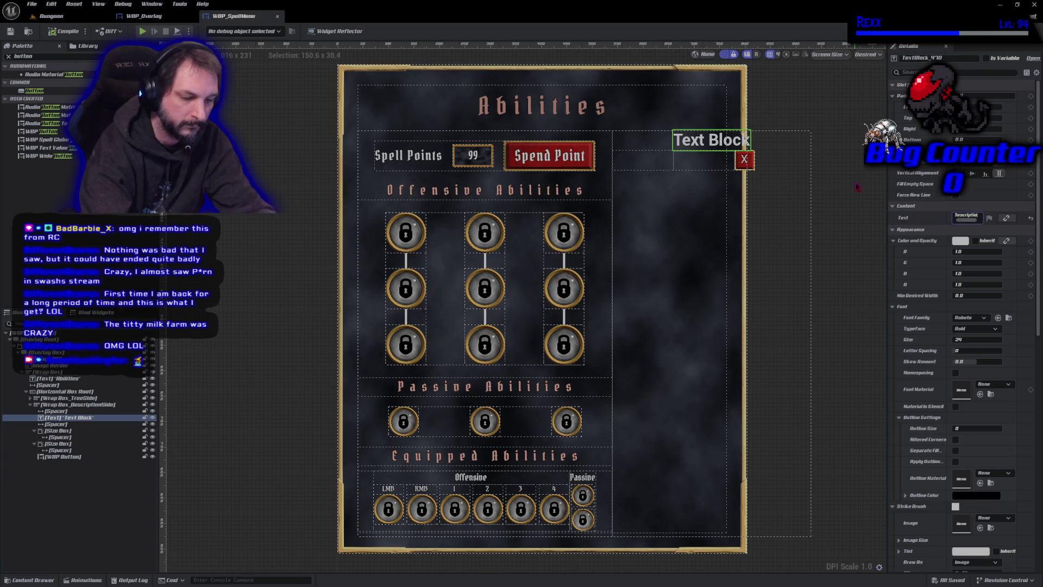
{"action": "key", "text": "Return"}
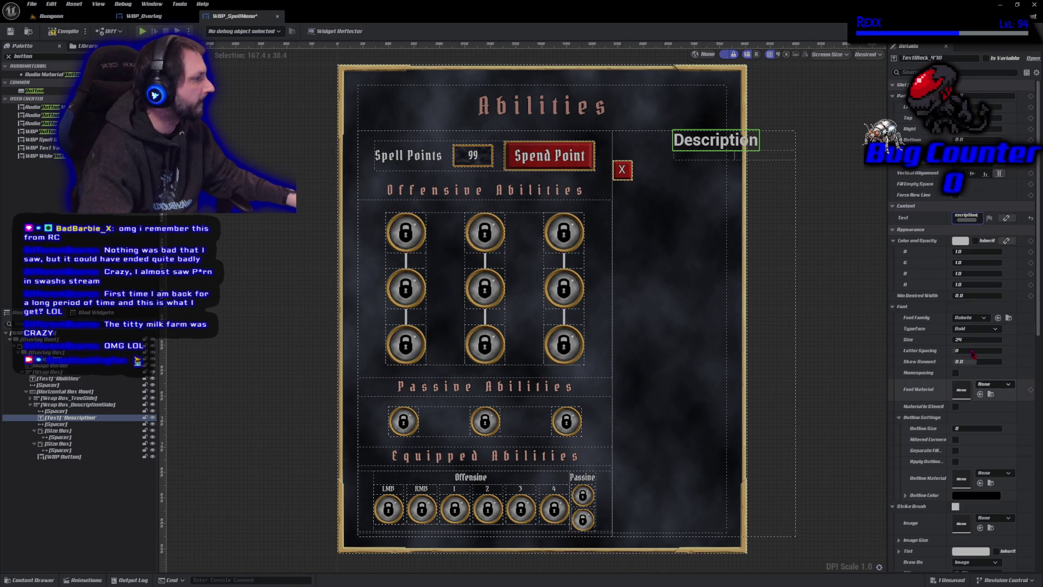
Step: Style the header in PirataOne with outline 1, letter spacing 150 and size 20, then compile
{"action": "left_click", "coordinate": [970, 319]}
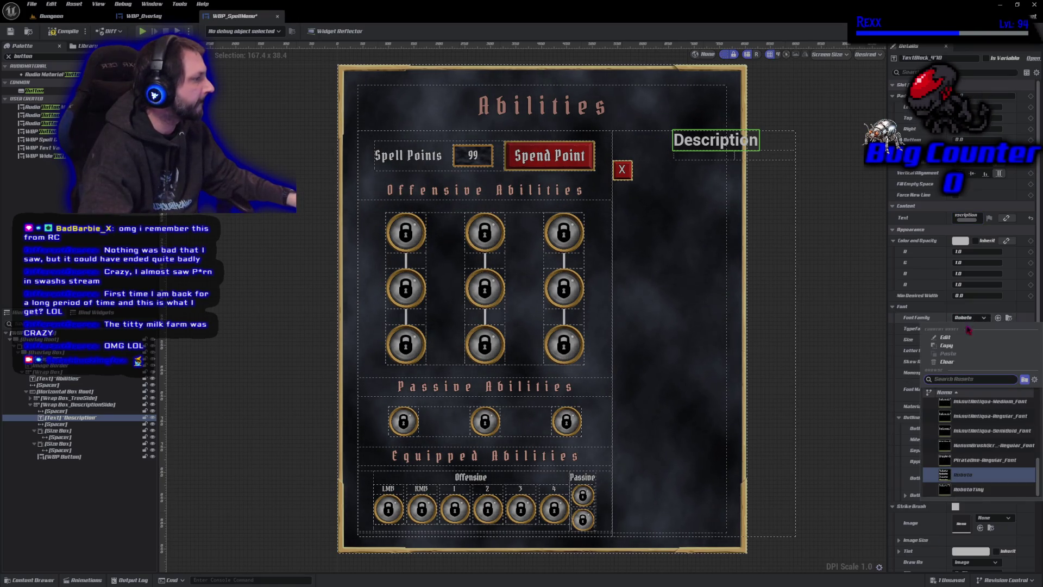
{"action": "left_click", "coordinate": [980, 461]}
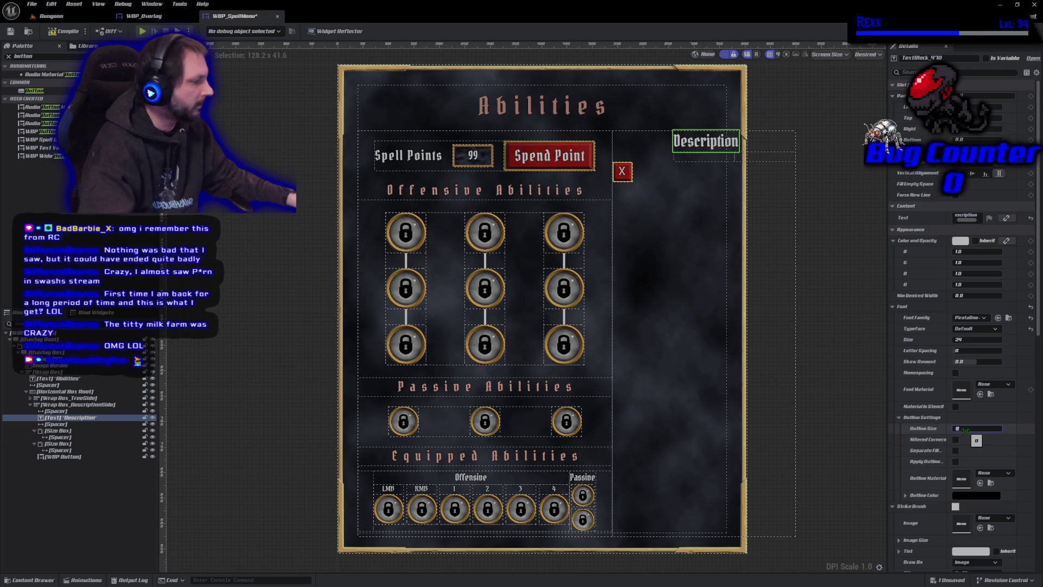
{"action": "type", "text": "1"}
{"action": "left_click", "coordinate": [961, 350]}
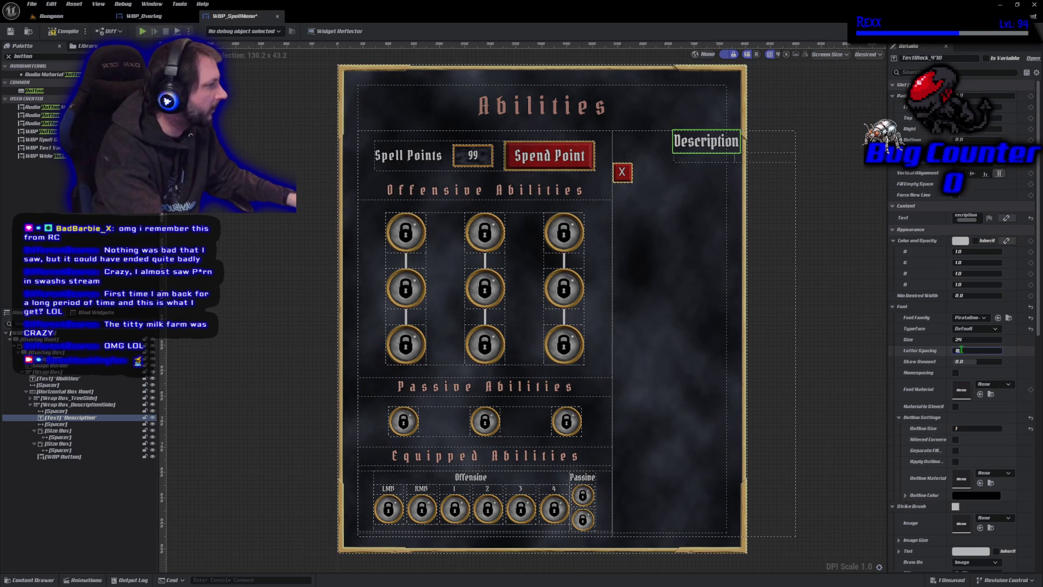
{"action": "type", "text": "150"}
{"action": "left_click", "coordinate": [960, 339]}
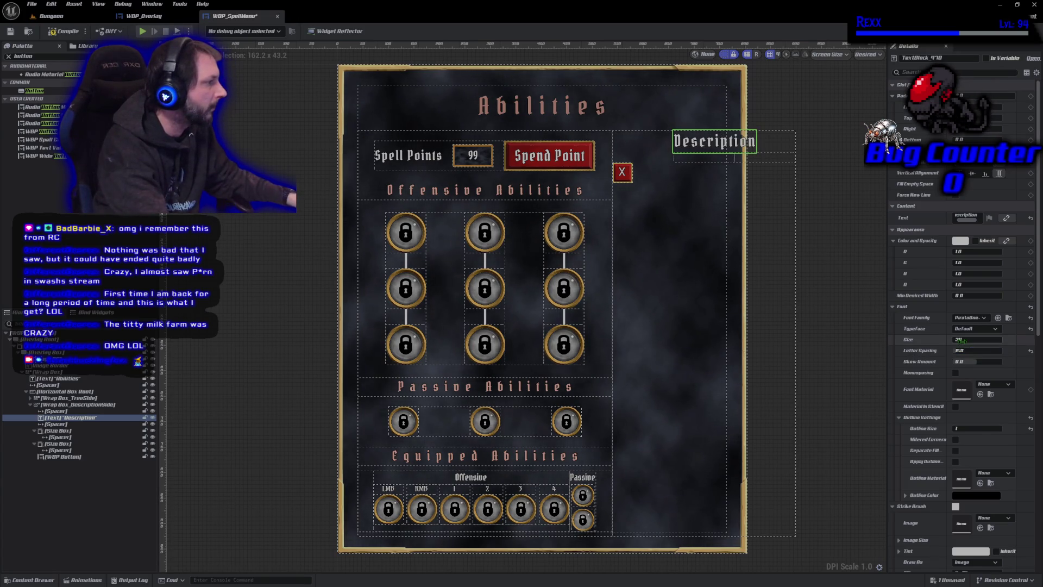
{"action": "type", "text": "20"}
{"action": "key", "text": "Return"}
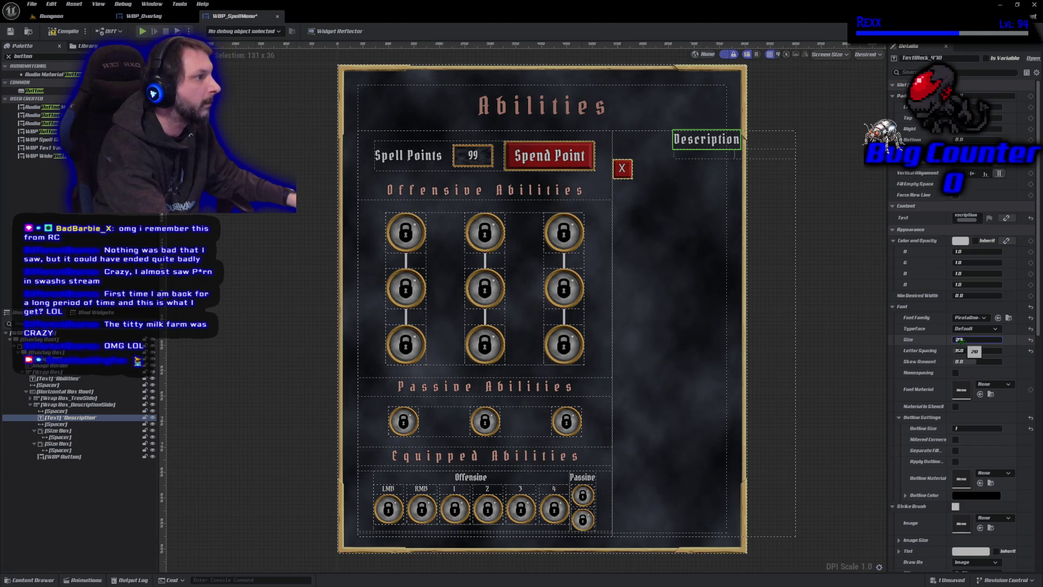
{"action": "left_click", "coordinate": [62, 35]}
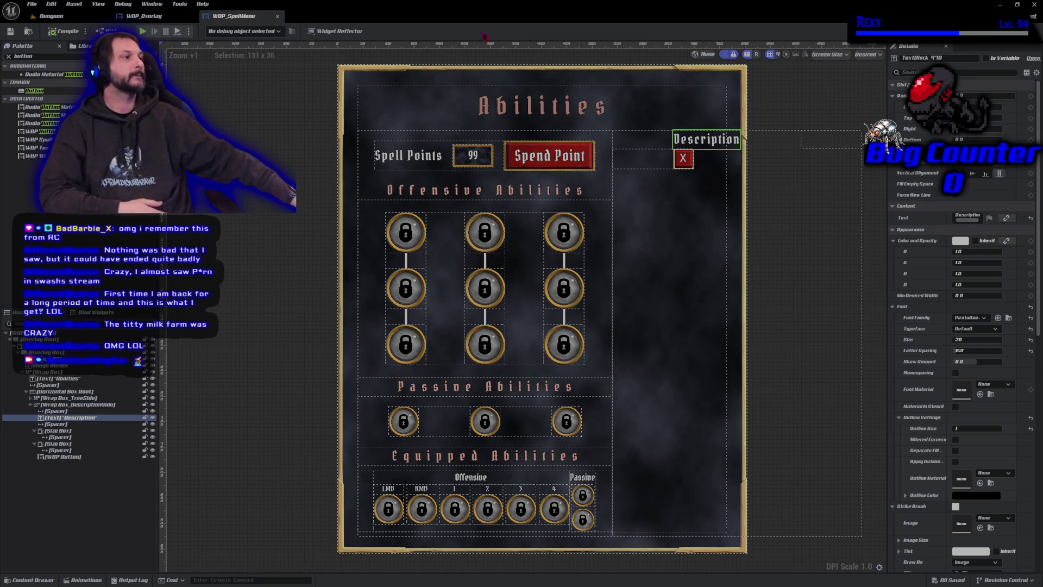
Step: In the Hierarchy, select everything from the Spacer beside Description through the WBP Button close button
{"action": "scroll", "coordinate": [695, 173], "scroll_direction": "up", "scroll_amount": 3}
{"action": "scroll", "coordinate": [695, 174], "scroll_direction": "down", "scroll_amount": 3}
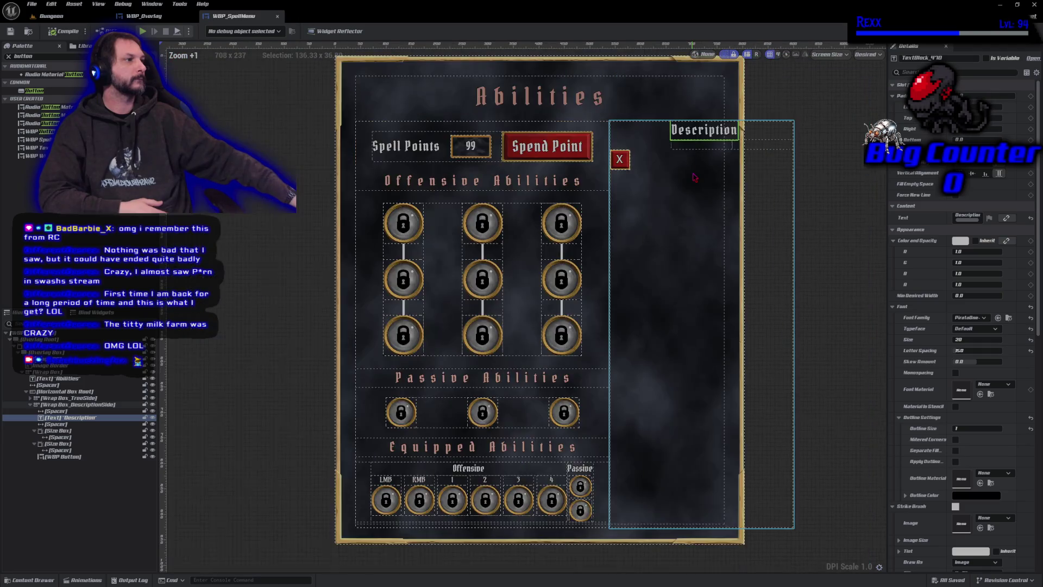
{"action": "scroll", "coordinate": [694, 177], "scroll_direction": "down", "scroll_amount": 1}
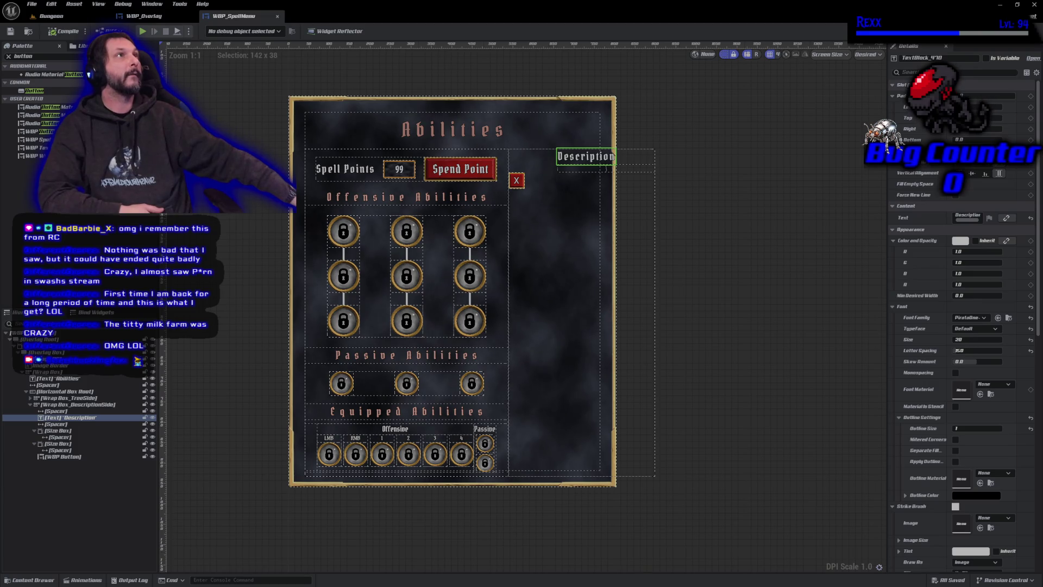
{"action": "scroll", "coordinate": [472, 325], "scroll_direction": "up", "scroll_amount": 3}
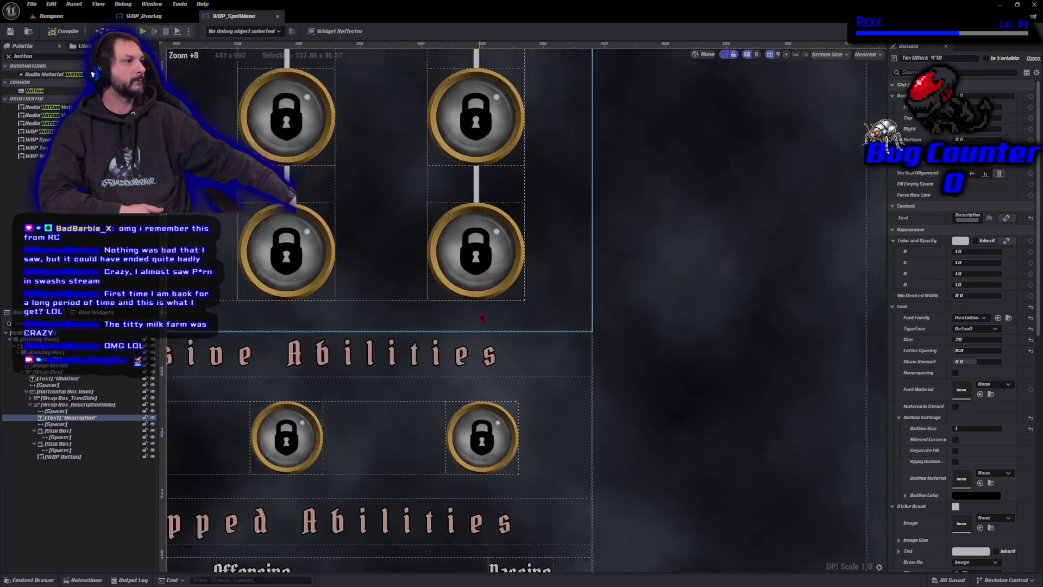
{"action": "scroll", "coordinate": [478, 317], "scroll_direction": "down", "scroll_amount": 4}
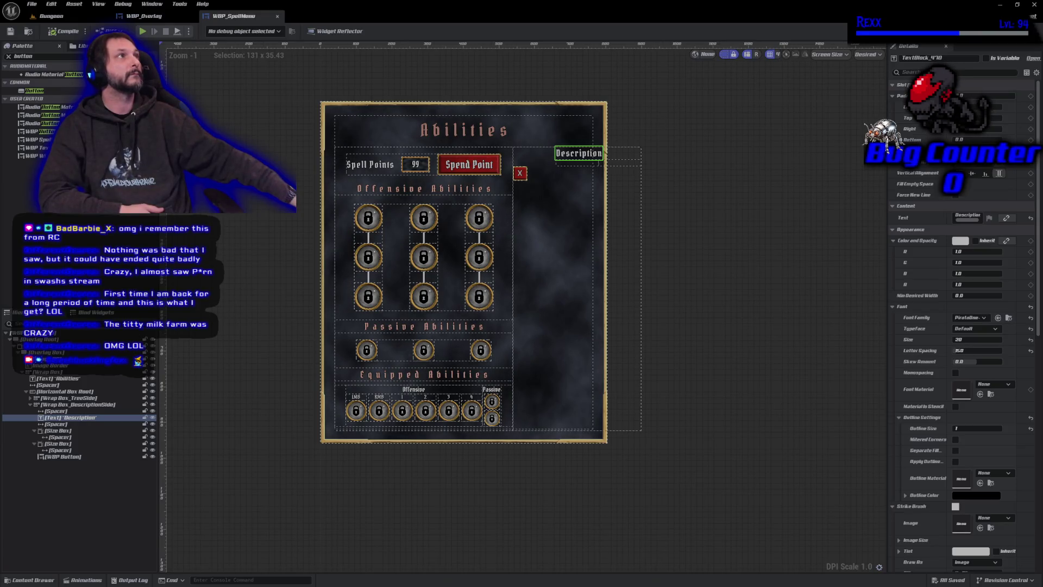
{"action": "left_click", "coordinate": [533, 156]}
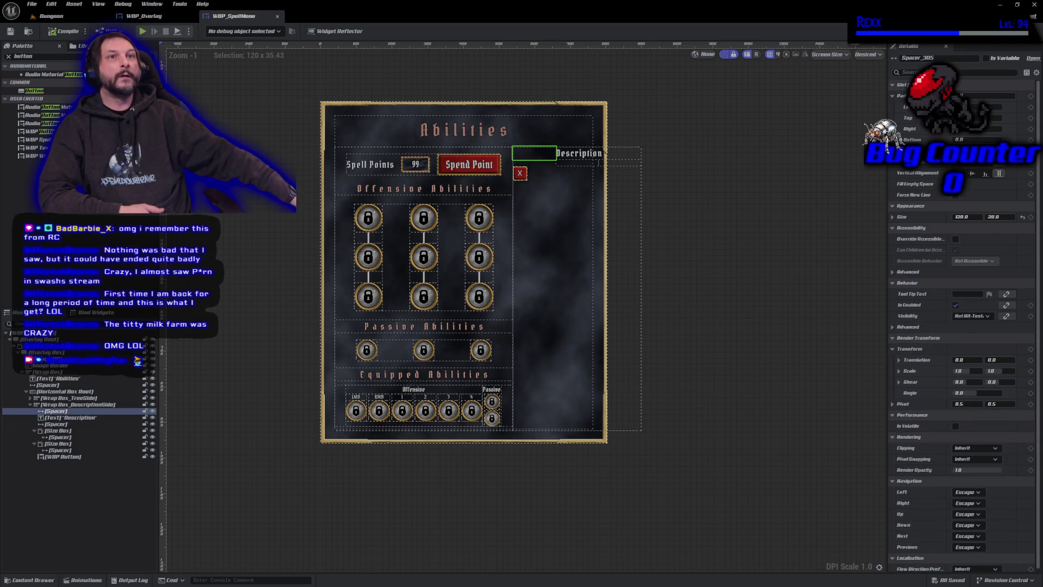
{"action": "left_click", "coordinate": [104, 457], "text": "shift"}
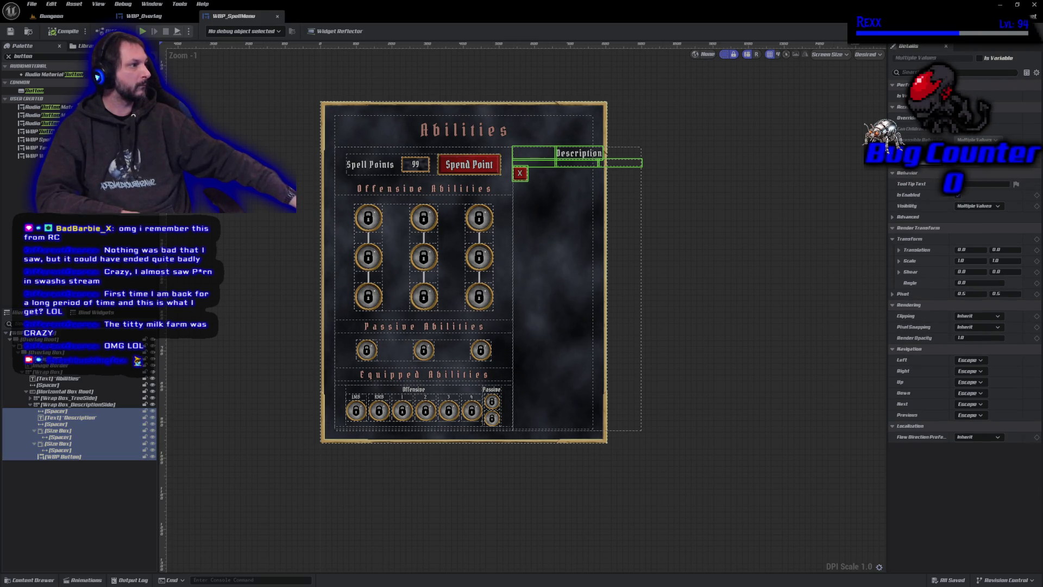
{"action": "scroll", "coordinate": [923, 245], "scroll_direction": "down", "scroll_amount": 1}
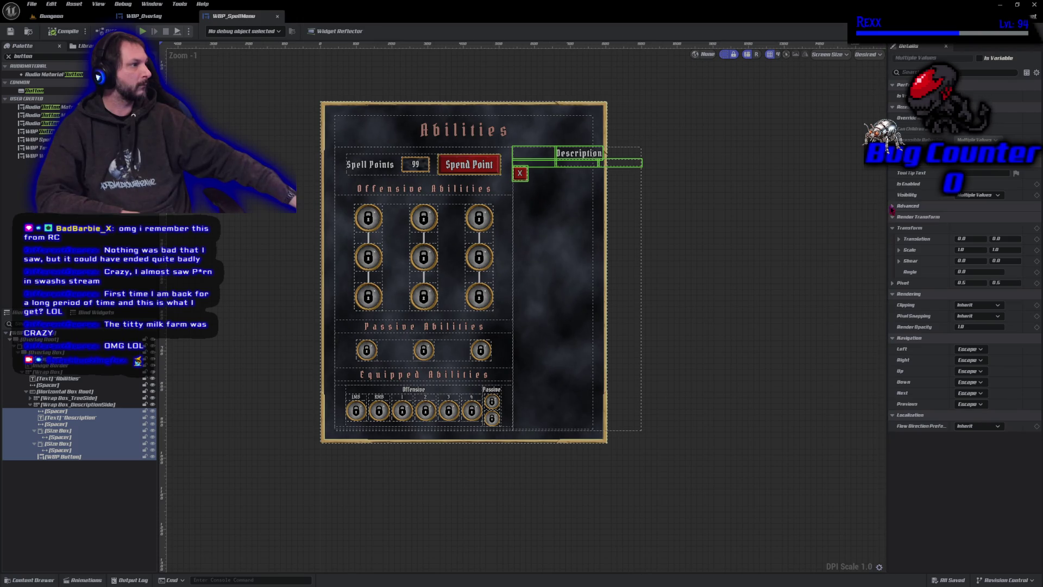
{"action": "left_click", "coordinate": [893, 206]}
{"action": "left_click", "coordinate": [892, 206]}
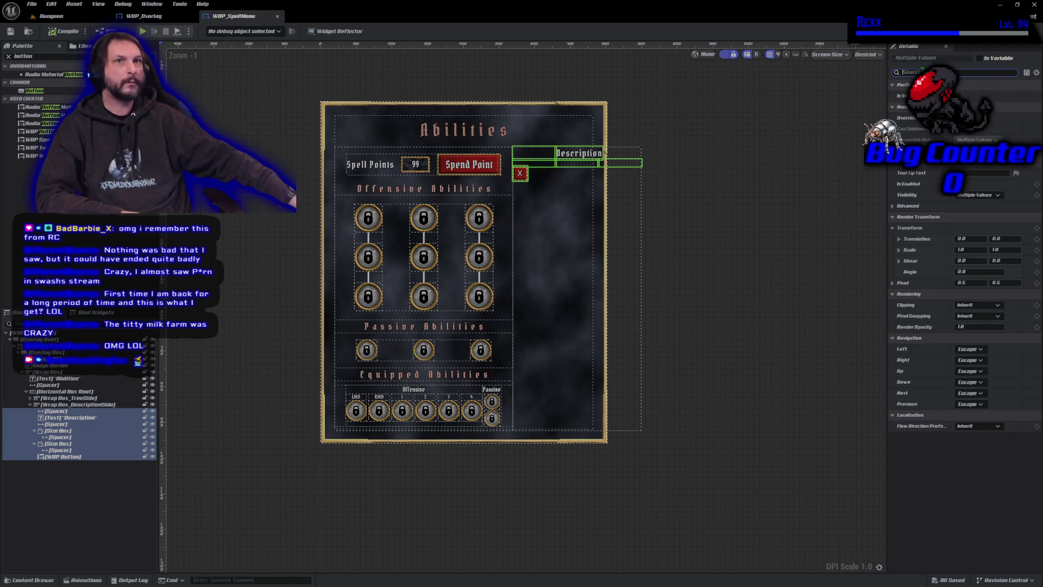
{"action": "type", "text": "Force"}
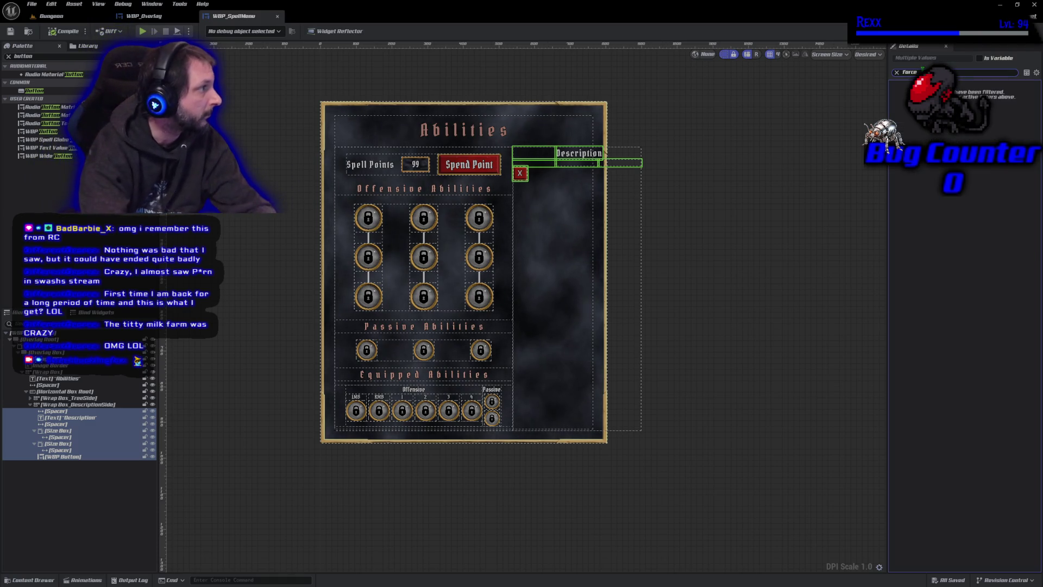
{"action": "key", "text": "BackSpace"}
{"action": "key", "text": "BackSpace"}
{"action": "key", "text": "BackSpace"}
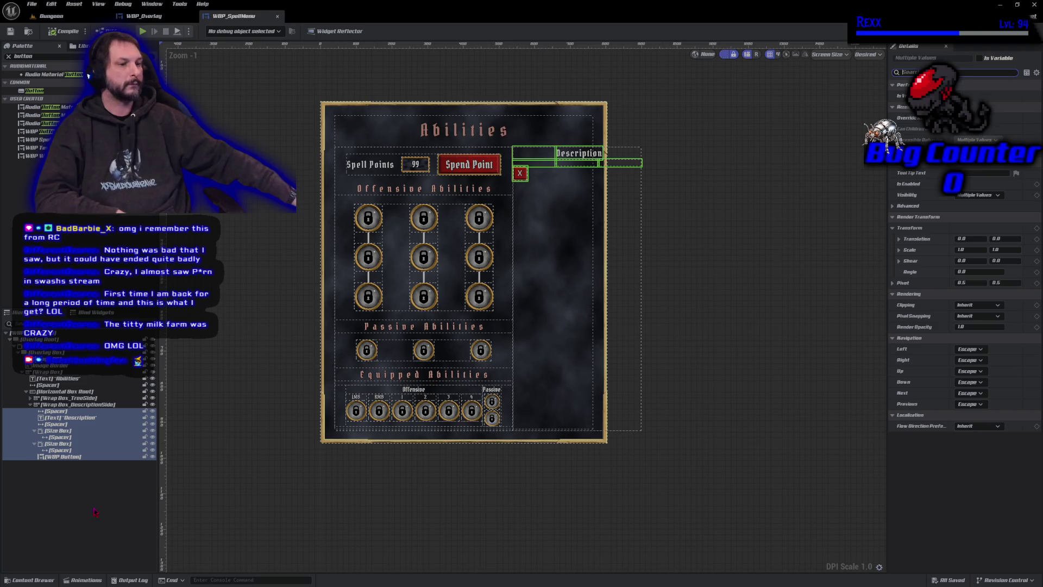
{"action": "left_click", "coordinate": [77, 477]}
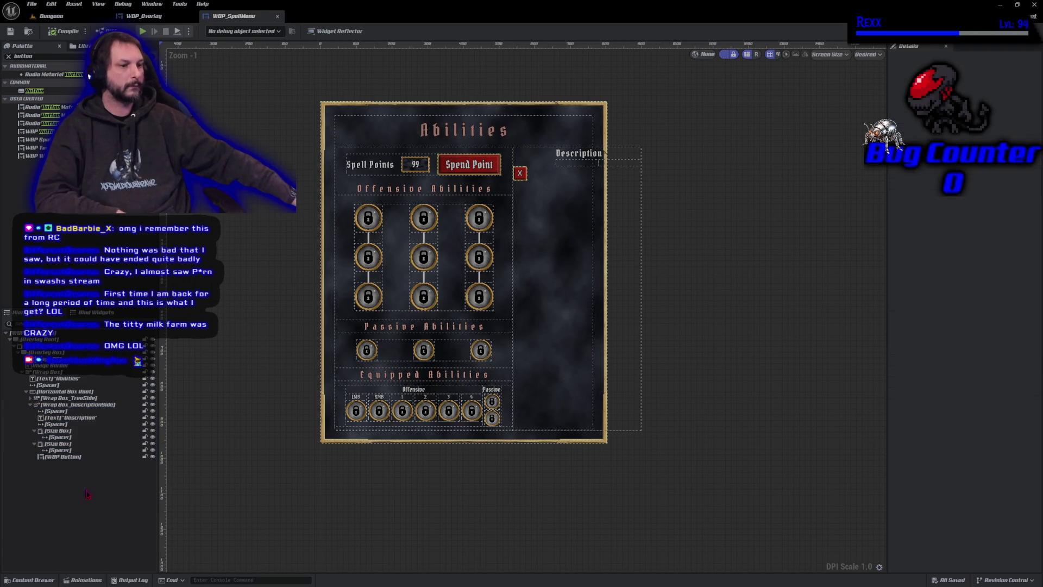
{"action": "left_click", "coordinate": [57, 456]}
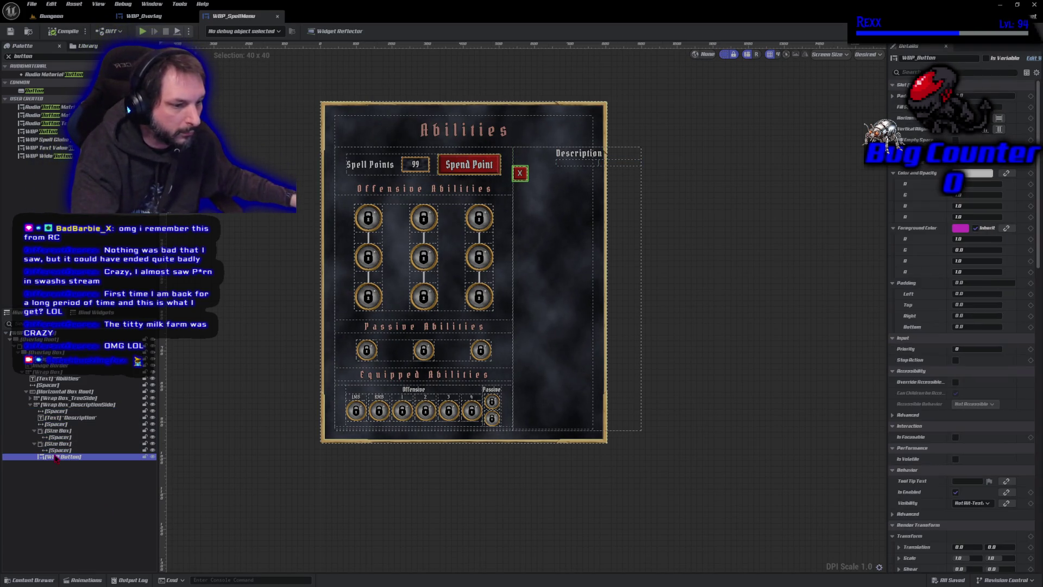
{"action": "left_click", "coordinate": [57, 411], "text": "shift"}
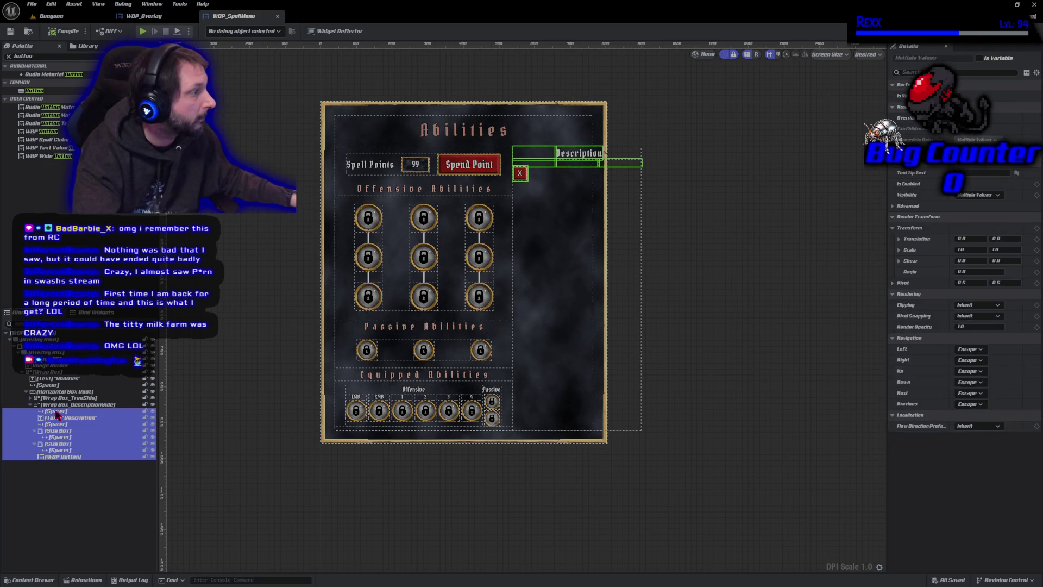
{"action": "left_click", "coordinate": [56, 411]}
{"action": "left_click", "coordinate": [63, 457], "text": "shift"}
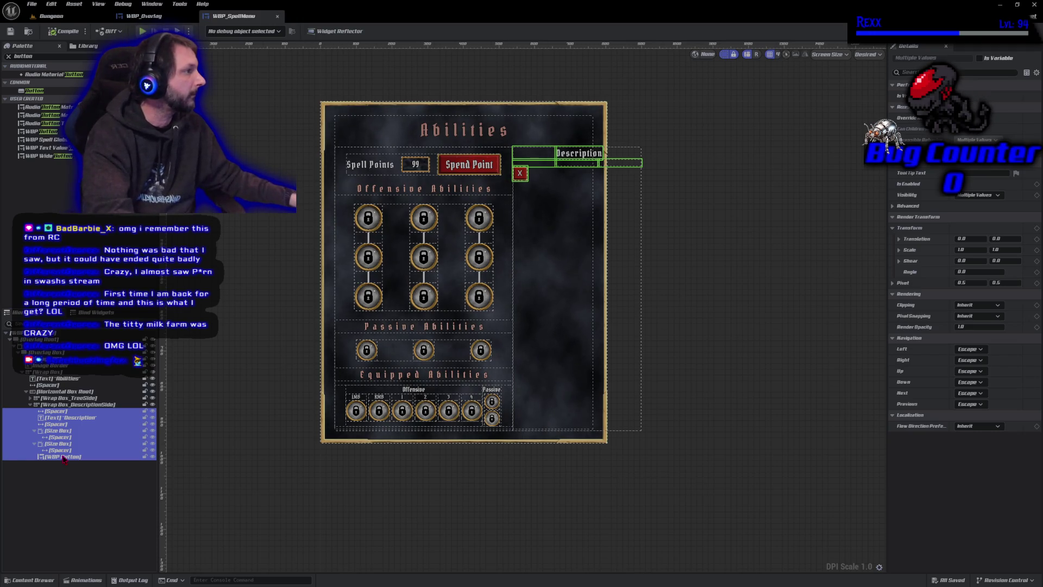
{"action": "left_click", "coordinate": [64, 465]}
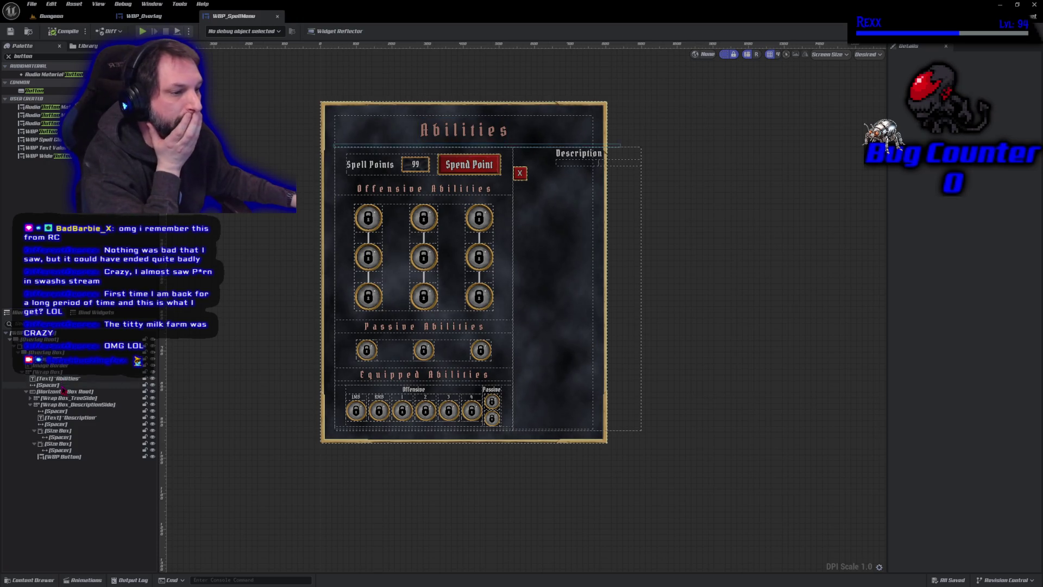
{"action": "left_click", "coordinate": [61, 412]}
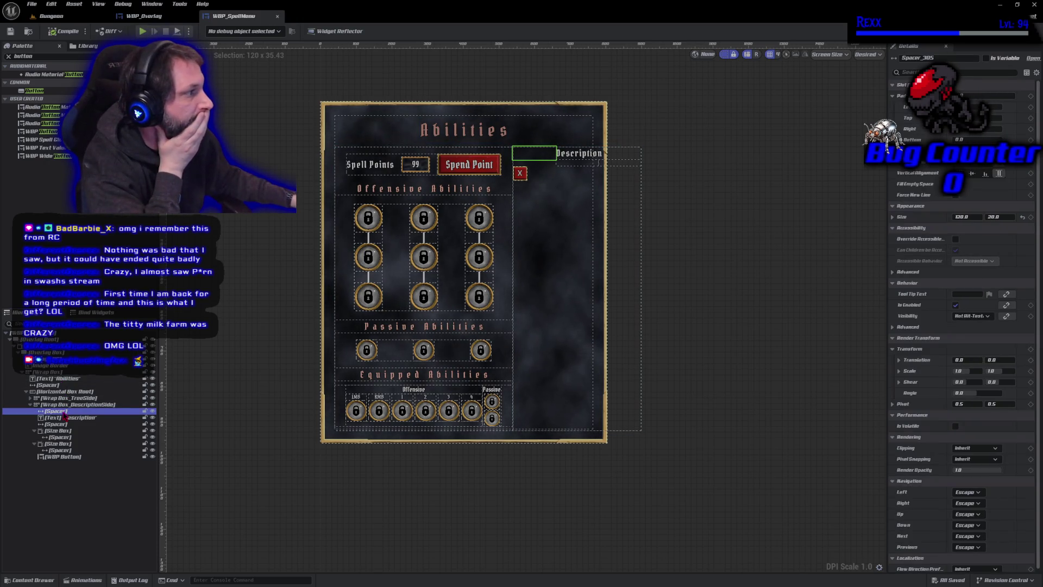
{"action": "left_click", "coordinate": [62, 458], "text": "shift"}
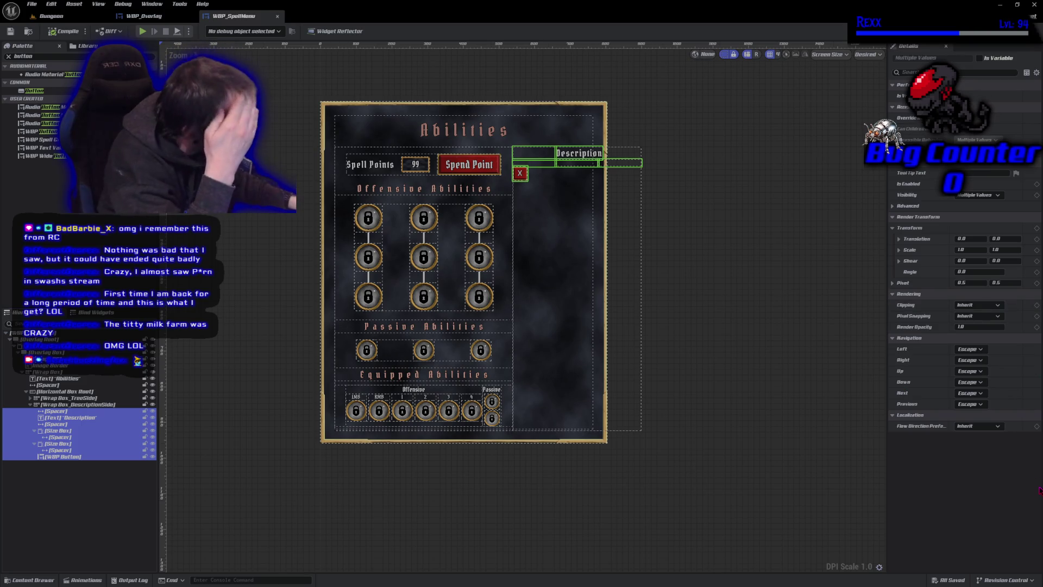
{"action": "left_click", "coordinate": [78, 412]}
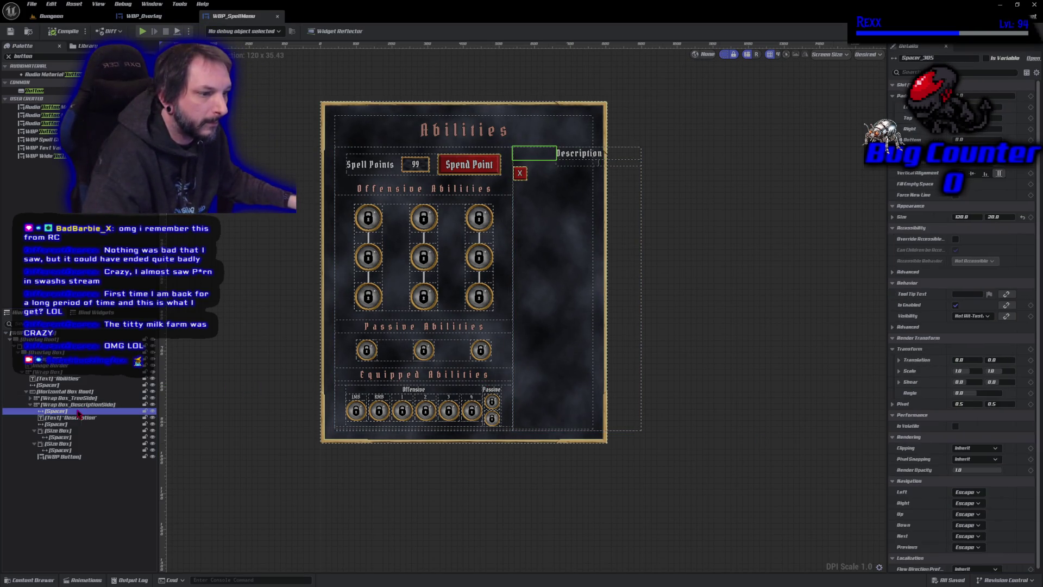
{"action": "left_click", "coordinate": [70, 451], "text": "shift"}
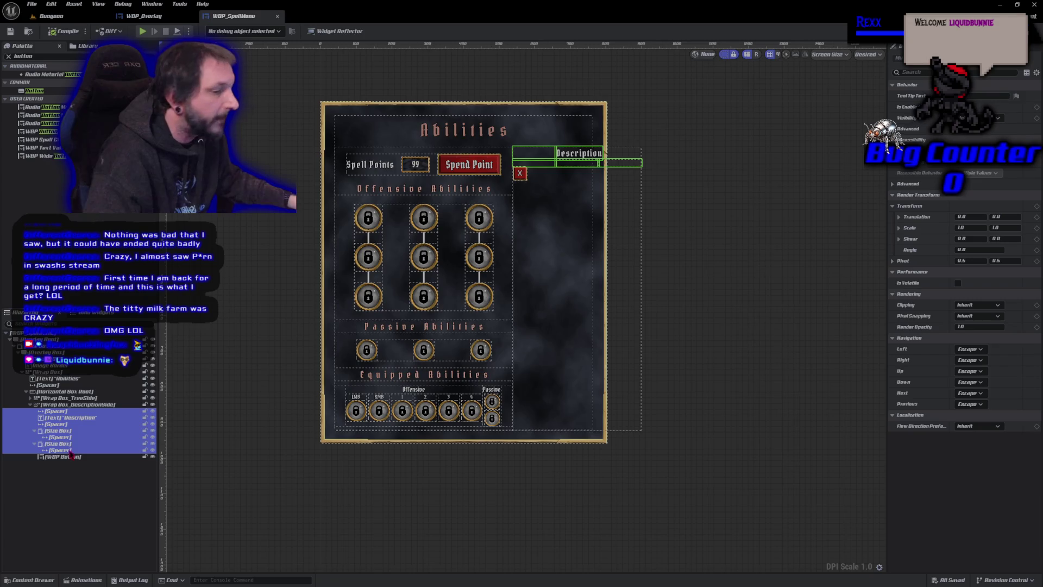
{"action": "left_click", "coordinate": [69, 457], "text": "shift"}
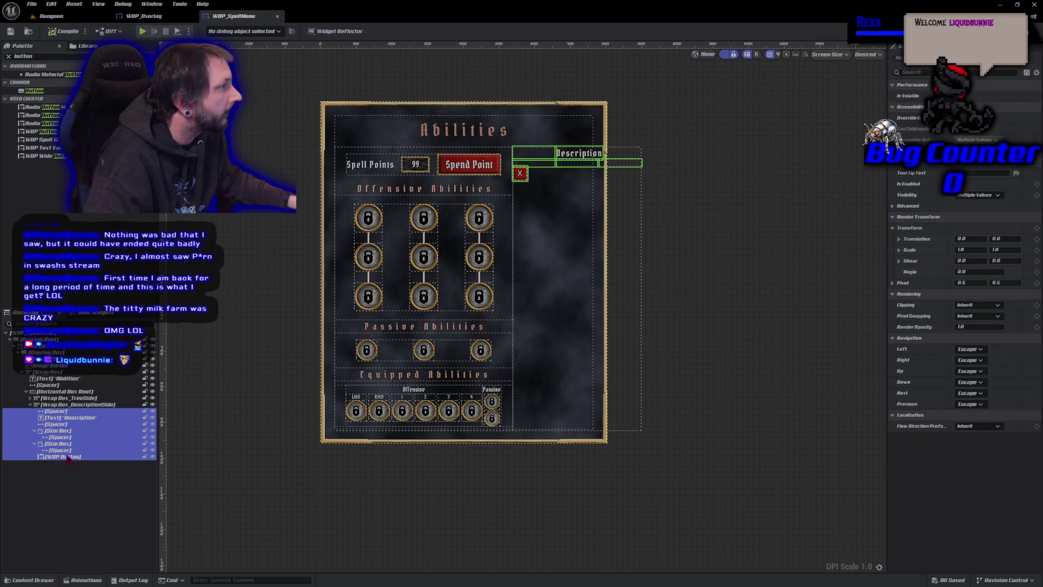
{"action": "left_click", "coordinate": [62, 411], "text": "ctrl"}
{"action": "left_click", "coordinate": [63, 412], "text": "ctrl"}
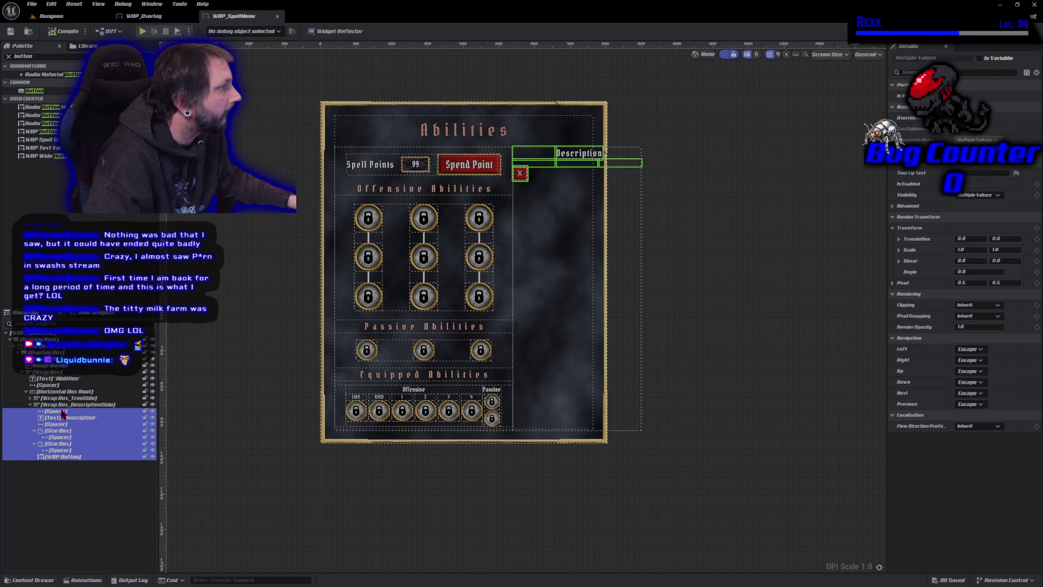
{"action": "left_click", "coordinate": [63, 412]}
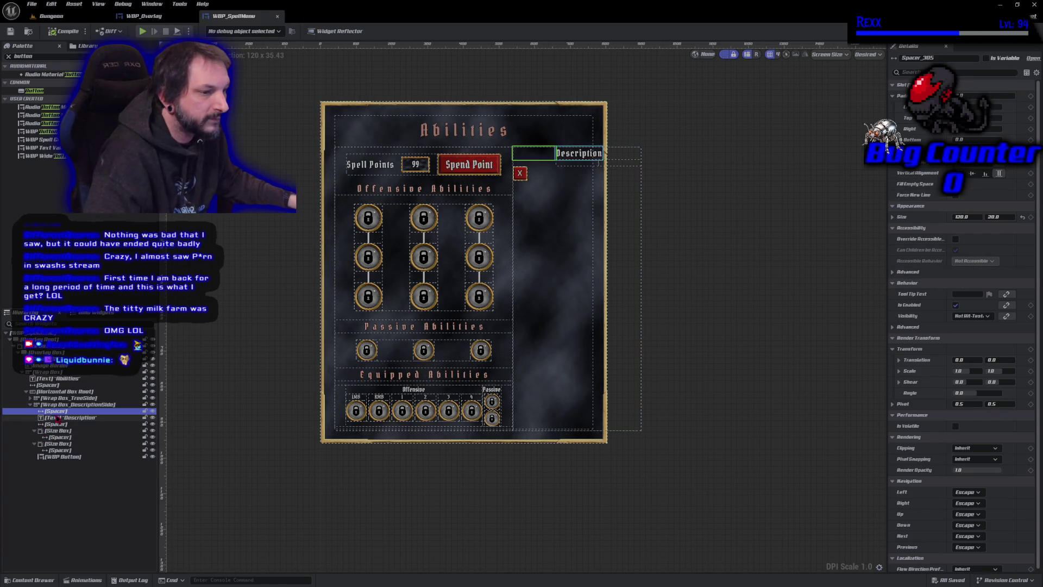
{"action": "key", "text": "Down"}
{"action": "key", "text": "Down"}
{"action": "key", "text": "Down"}
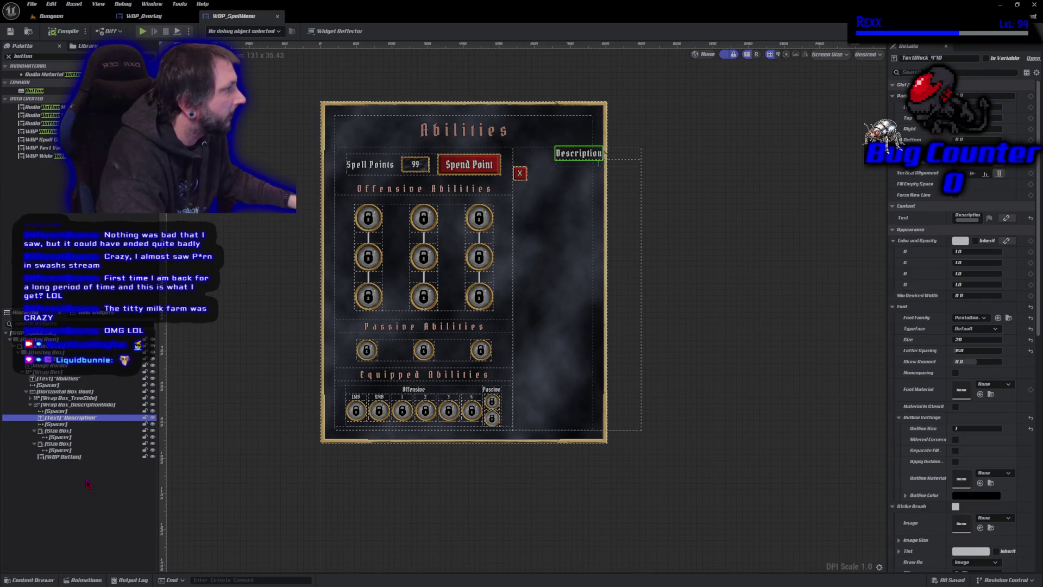
{"action": "key", "text": "Down"}
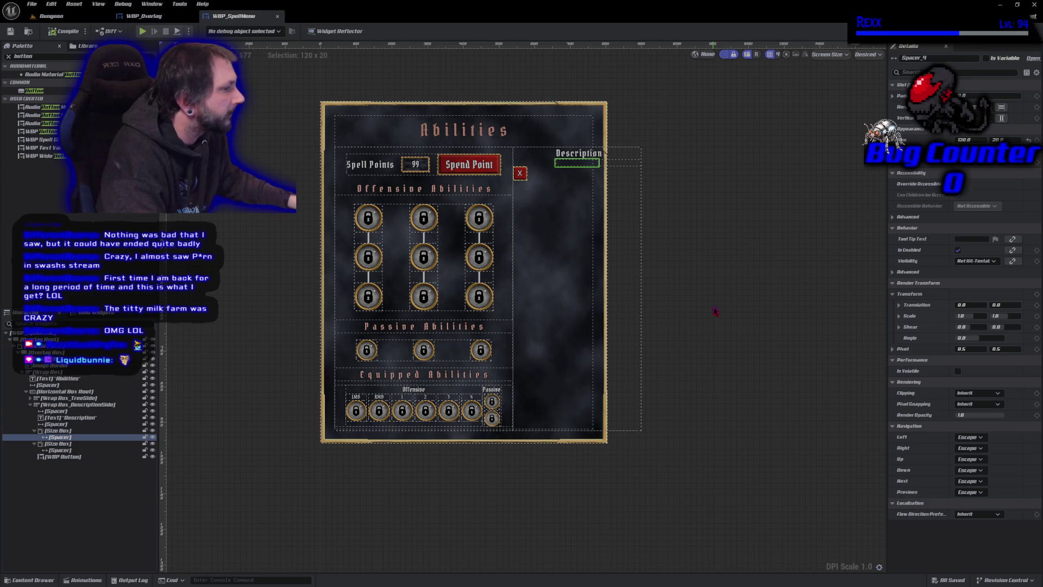
{"action": "left_click", "coordinate": [74, 450]}
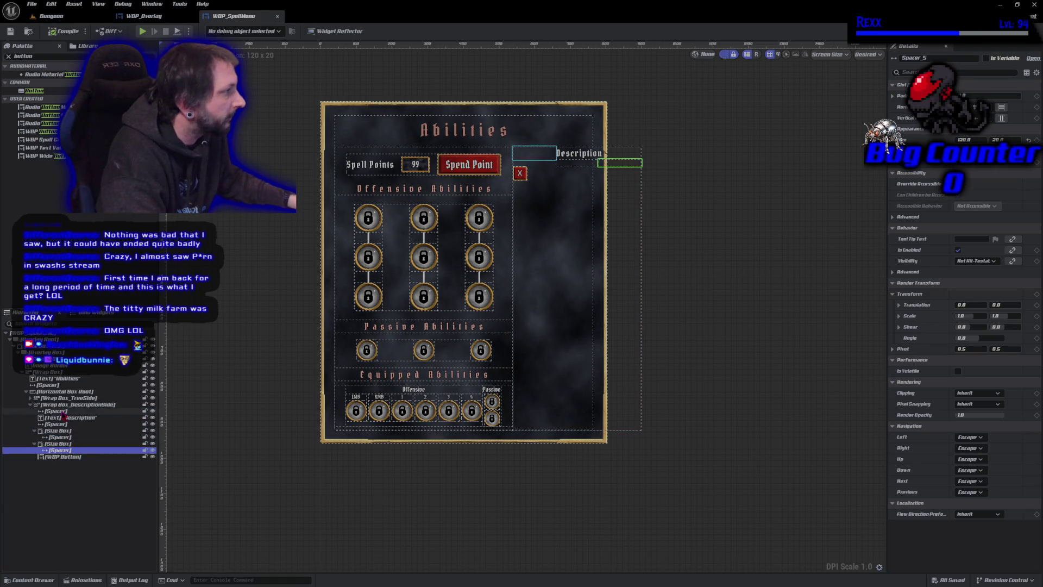
{"action": "left_click", "coordinate": [57, 411]}
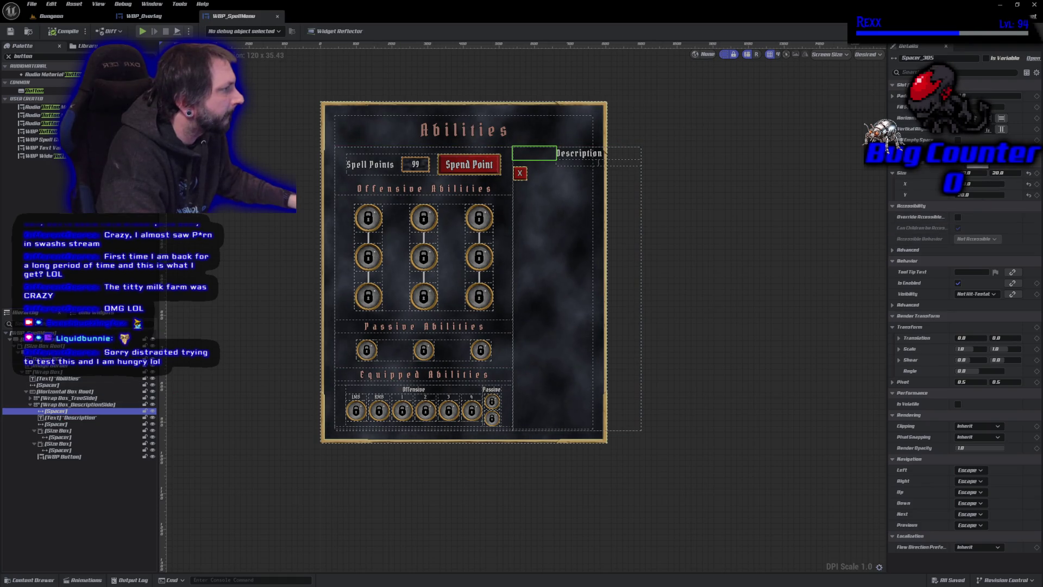
{"action": "left_click", "coordinate": [87, 418]}
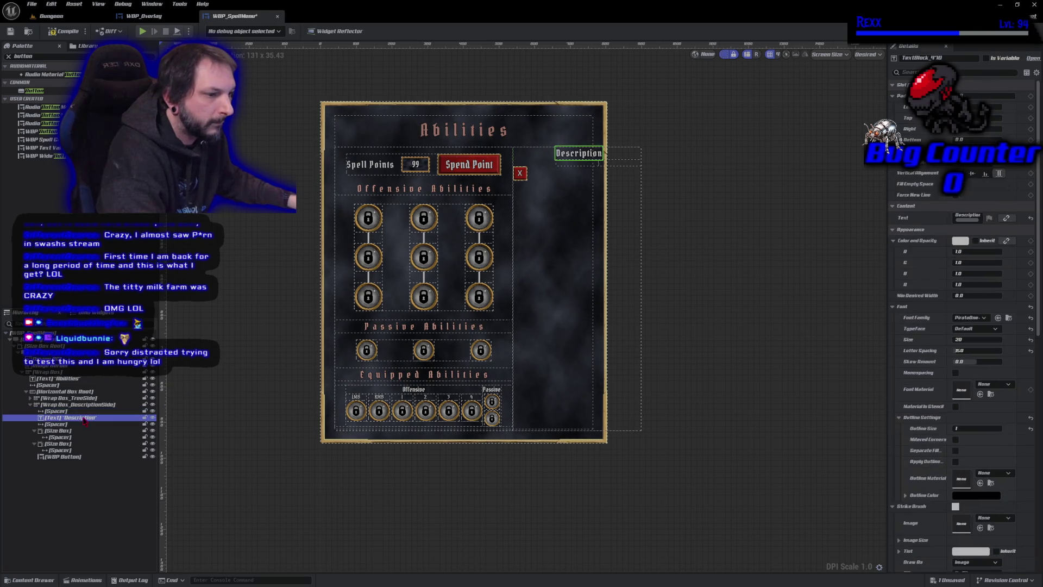
Step: Enable Force New Line on the Description text, the spacer after it and the first size box
{"action": "left_click", "coordinate": [955, 194]}
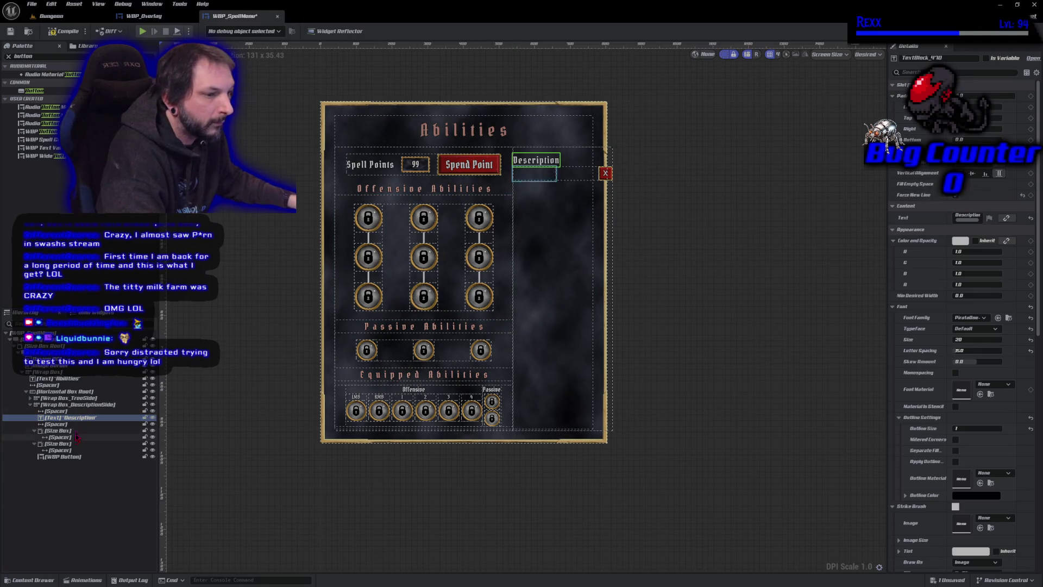
{"action": "left_click", "coordinate": [56, 423]}
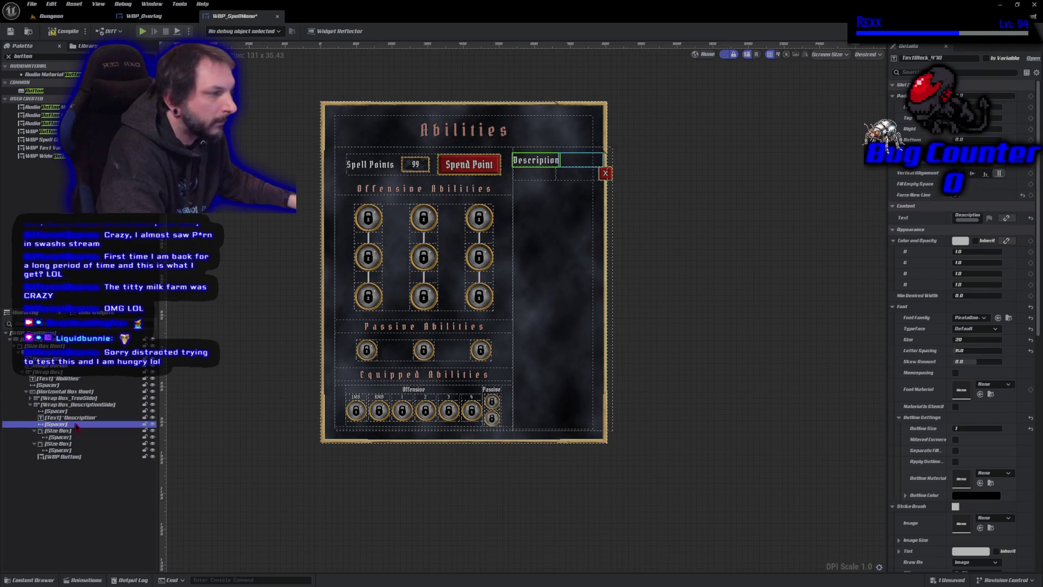
{"action": "left_click", "coordinate": [954, 194]}
{"action": "left_click", "coordinate": [86, 431]}
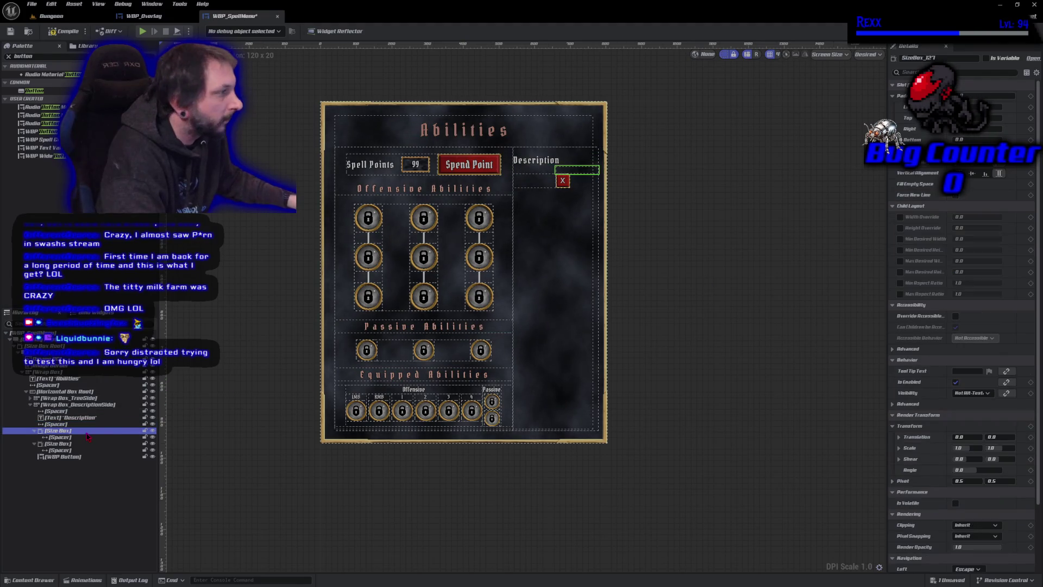
{"action": "left_click", "coordinate": [955, 194]}
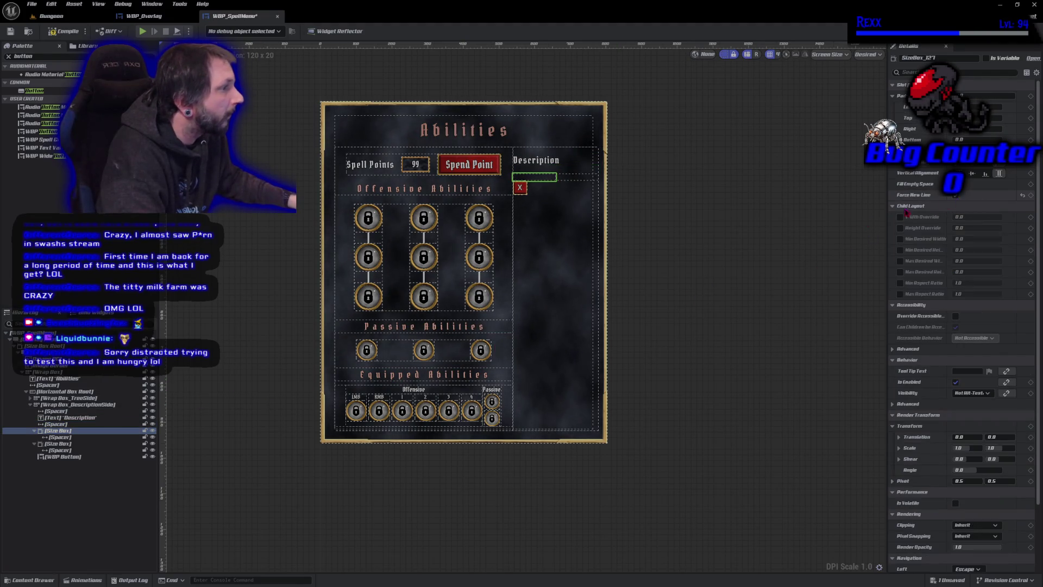
Step: Move the spacers out of both size boxes in the Hierarchy
{"action": "left_click", "coordinate": [79, 438]}
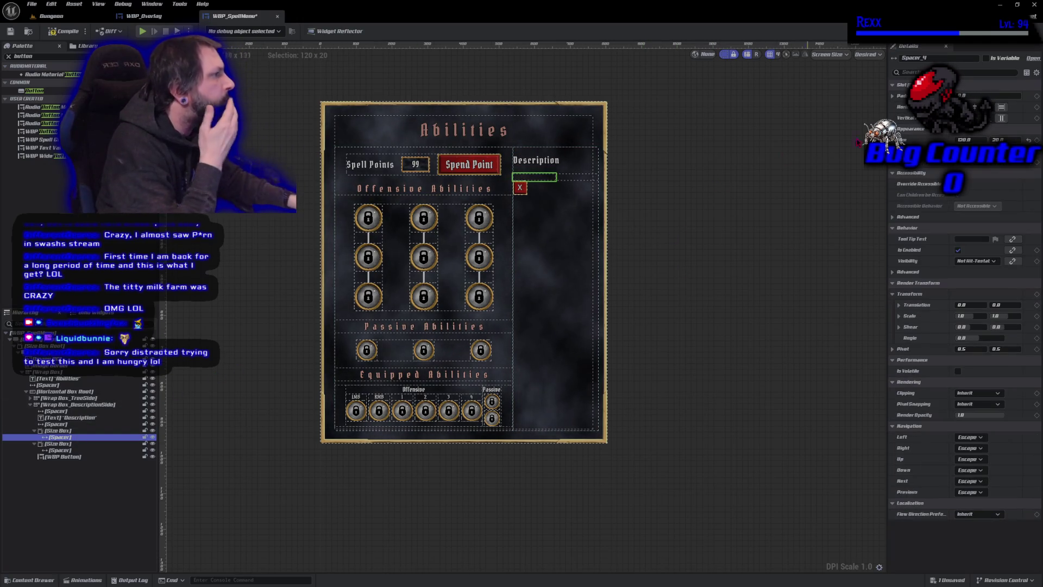
{"action": "left_click", "coordinate": [892, 96]}
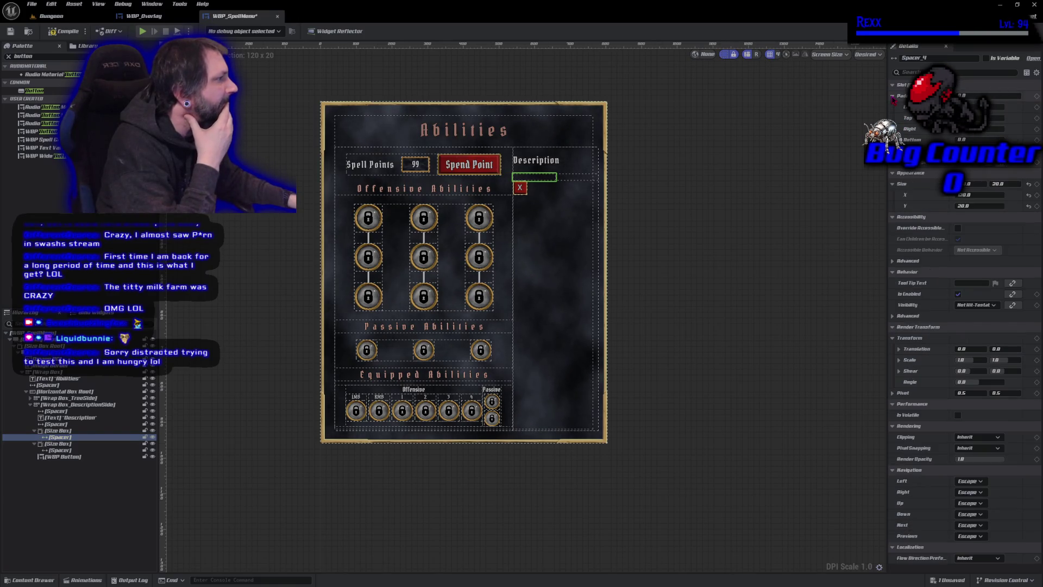
{"action": "left_click", "coordinate": [893, 96]}
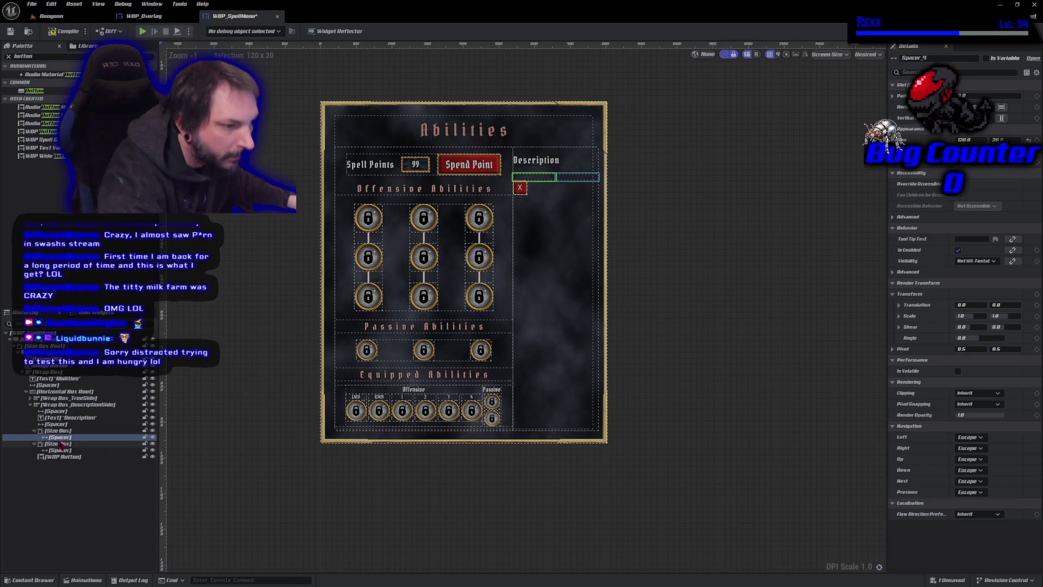
{"action": "left_click_drag", "start_coordinate": [61, 439], "coordinate": [56, 447]}
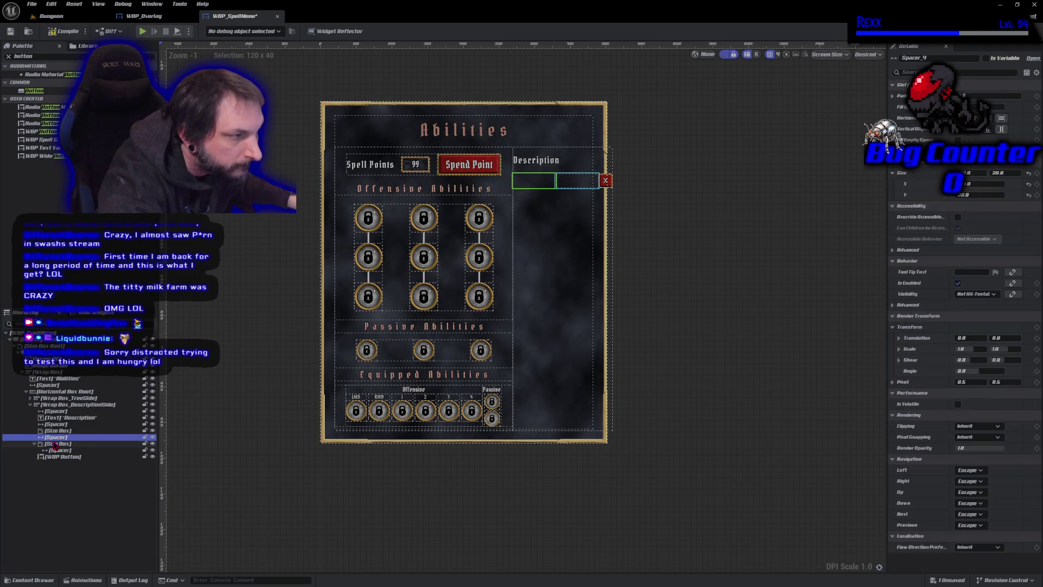
{"action": "left_click", "coordinate": [56, 450]}
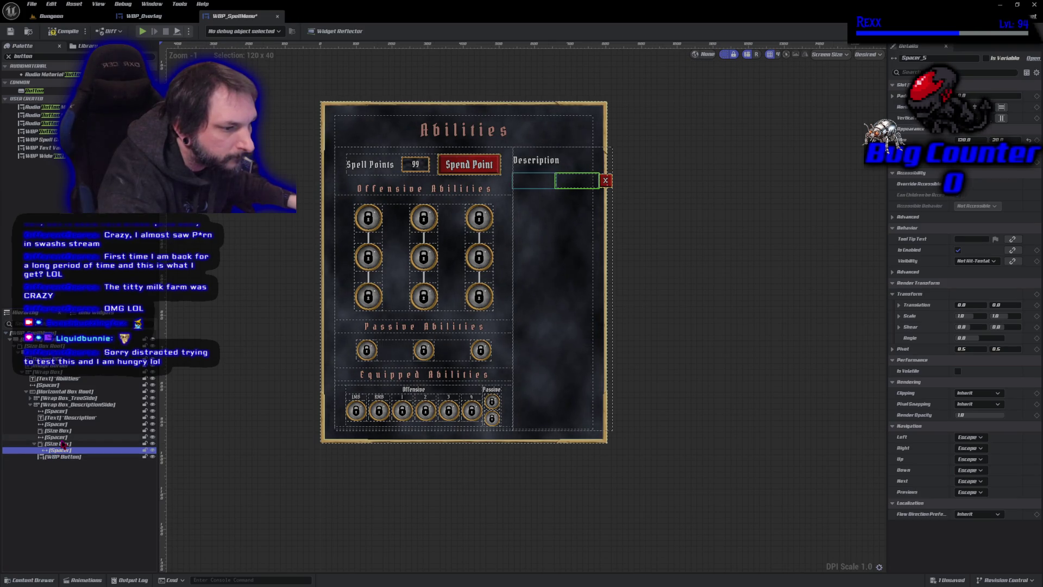
{"action": "left_click_drag", "start_coordinate": [64, 454], "coordinate": [64, 457]}
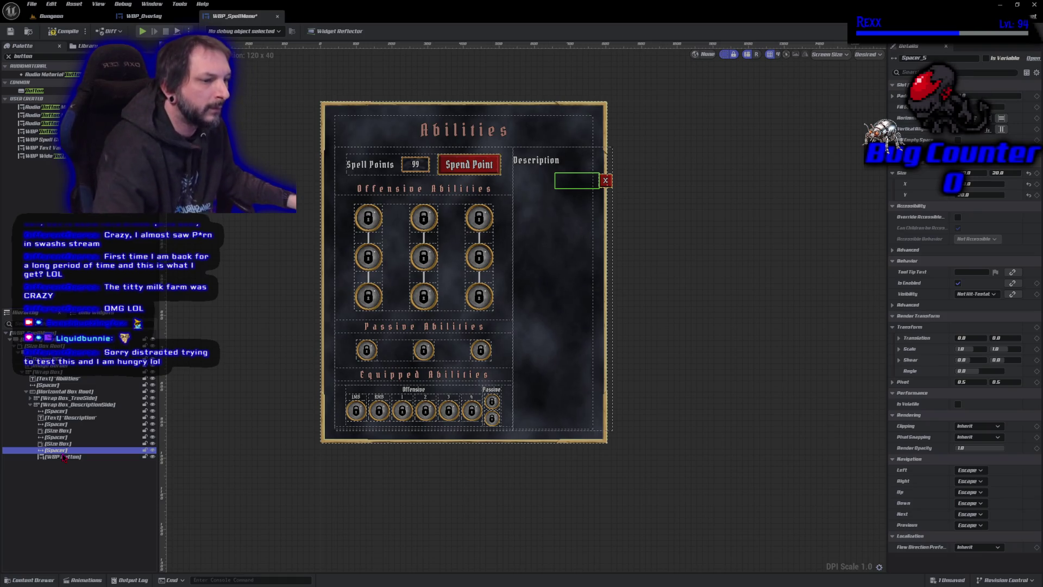
Step: Enable Force New Line on every widget from the spacer through the button, and save WBP_SpellMenu
{"action": "left_click", "coordinate": [87, 424]}
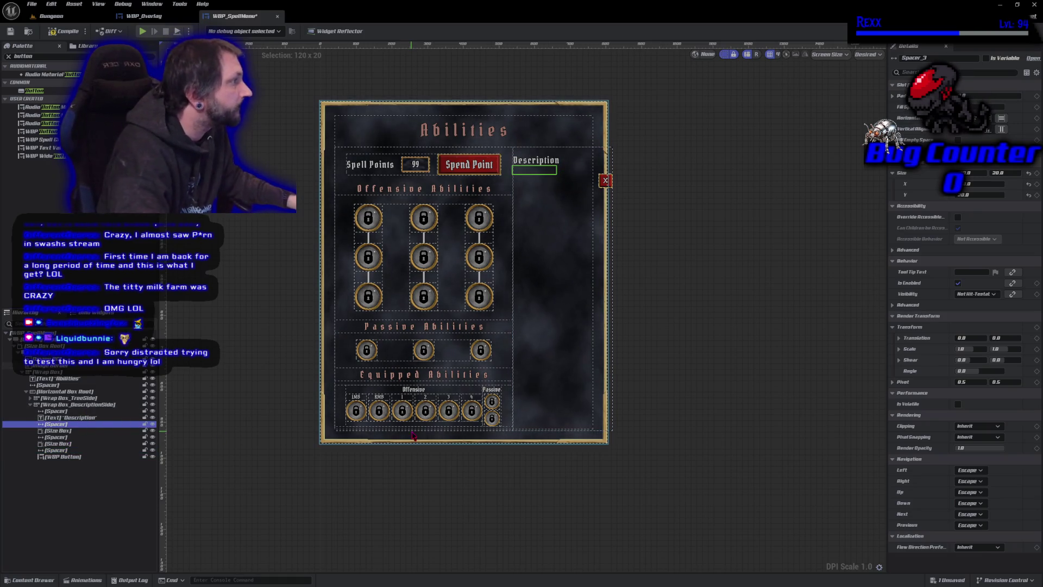
{"action": "key", "text": "Down"}
{"action": "key", "text": "Down"}
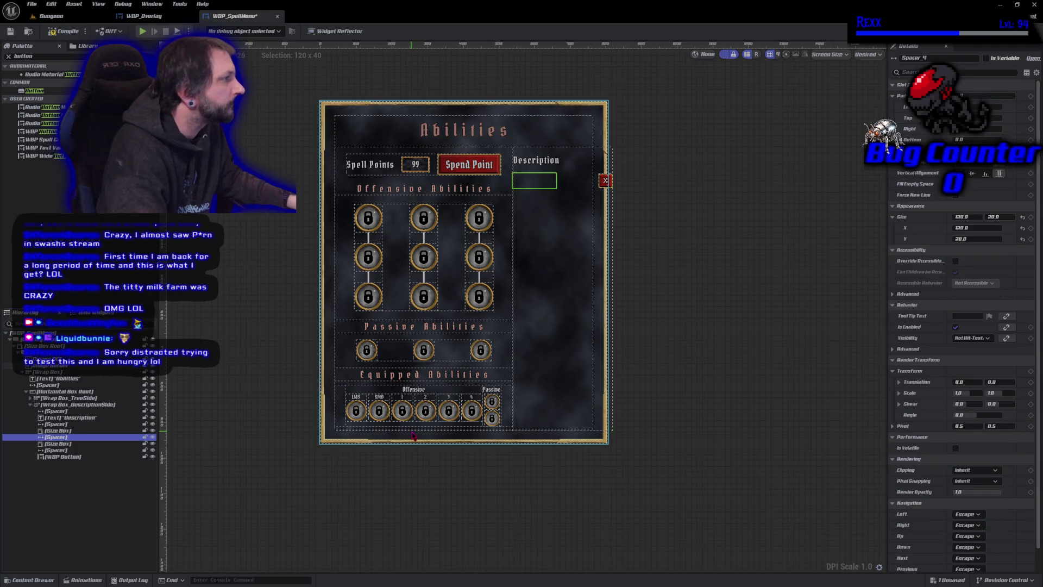
{"action": "left_click", "coordinate": [84, 457], "text": "shift"}
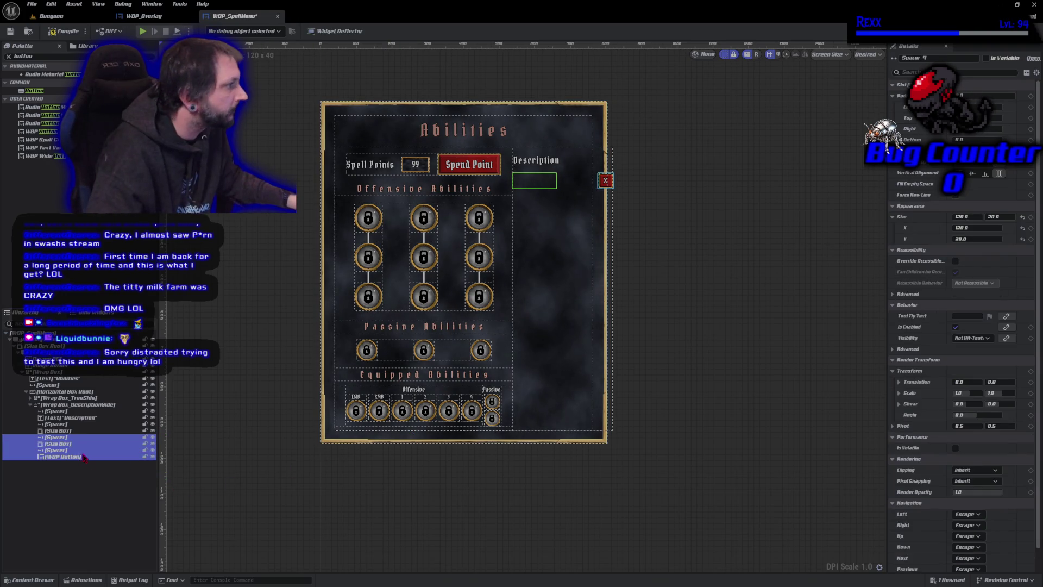
{"action": "left_click", "coordinate": [958, 195]}
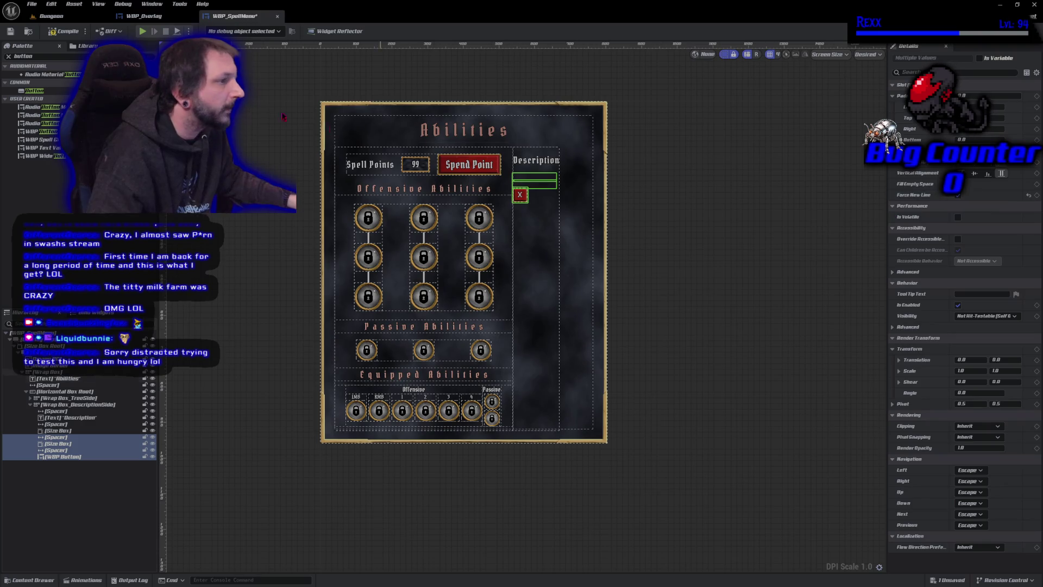
{"action": "left_click", "coordinate": [10, 32]}
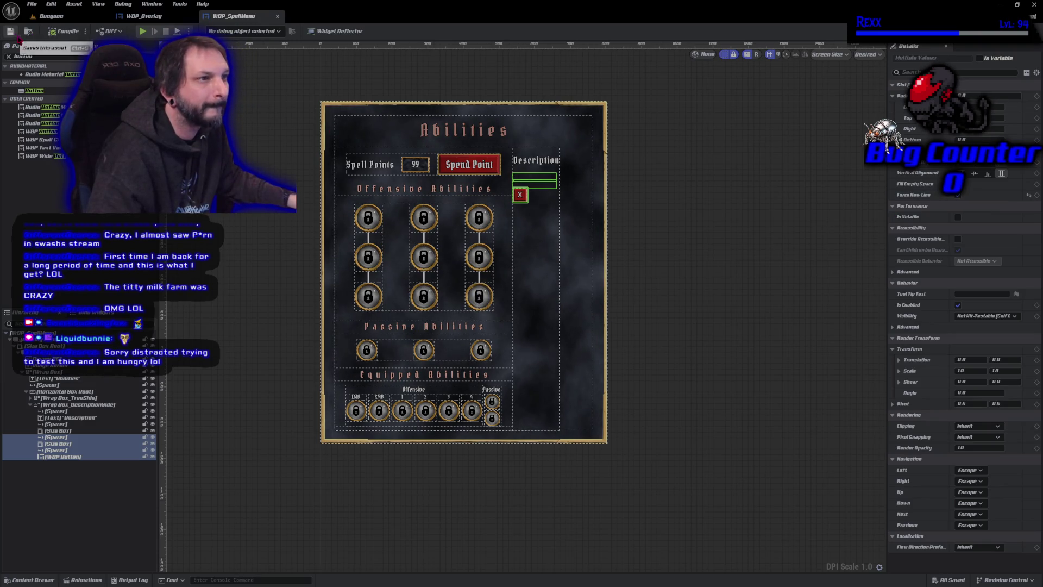
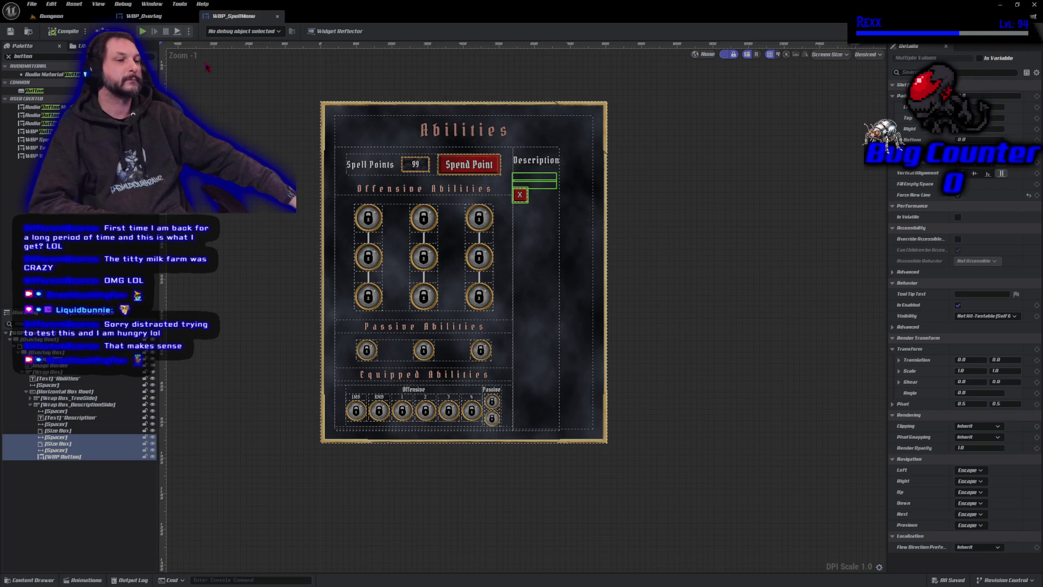
Step: Enable width and height overrides on the first Description size box and set them to 220 × 250
{"action": "left_click", "coordinate": [93, 405]}
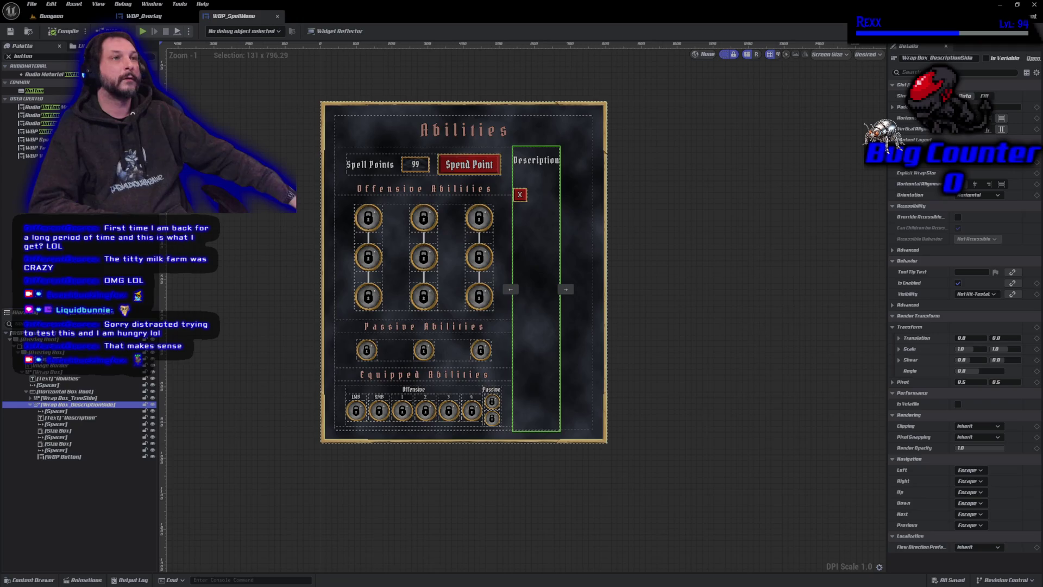
{"action": "left_click", "coordinate": [73, 431]}
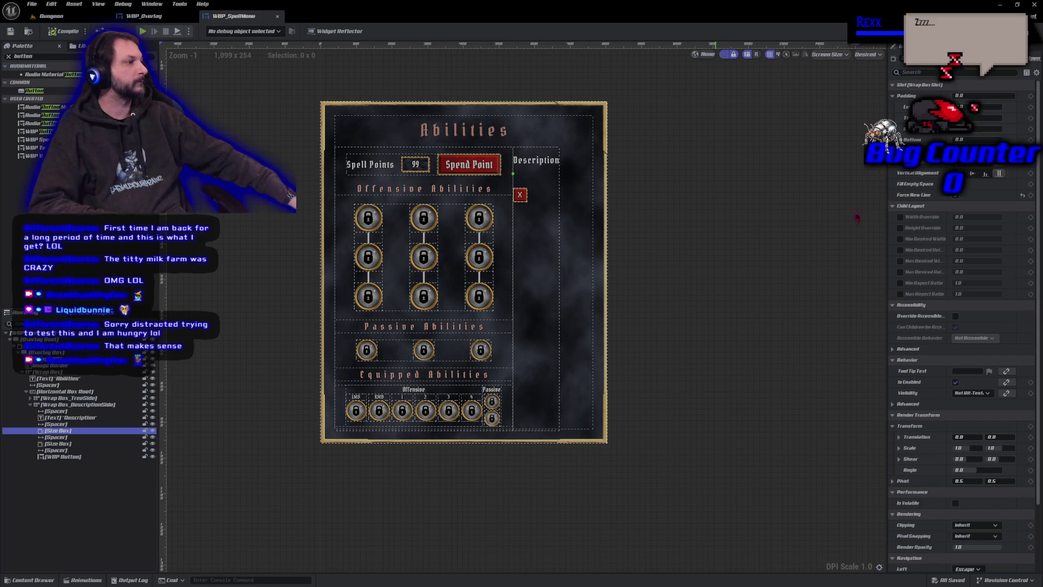
{"action": "left_click", "coordinate": [900, 217]}
{"action": "left_click", "coordinate": [900, 228]}
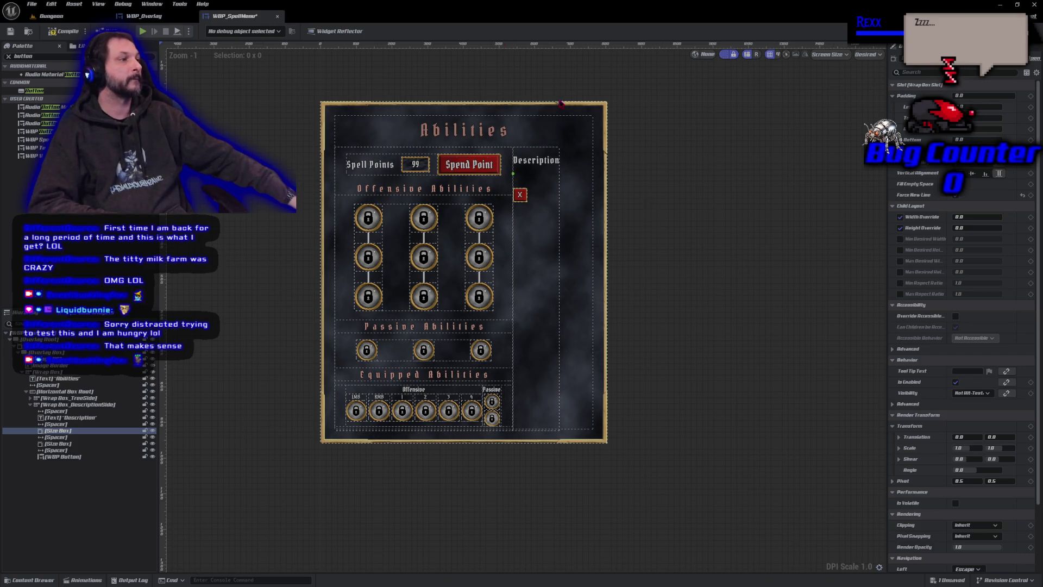
{"action": "mouse_move", "coordinate": [970, 217]}
{"action": "left_mouse_down"}
{"action": "mouse_move", "coordinate": [1021, 217]}
{"action": "mouse_move", "coordinate": [984, 217]}
{"action": "left_mouse_up"}
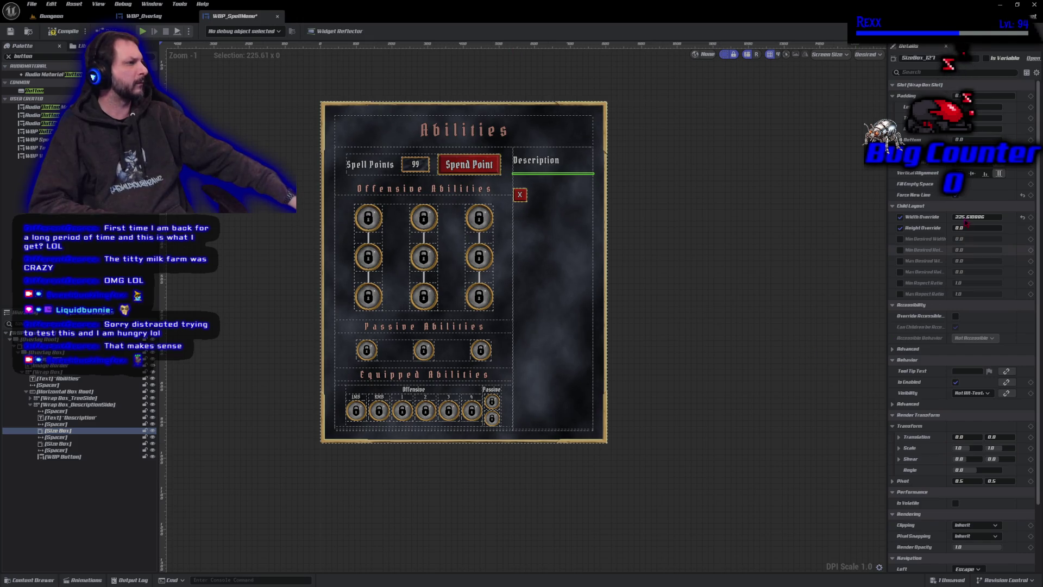
{"action": "left_click", "coordinate": [967, 218]}
{"action": "type", "text": "22"}
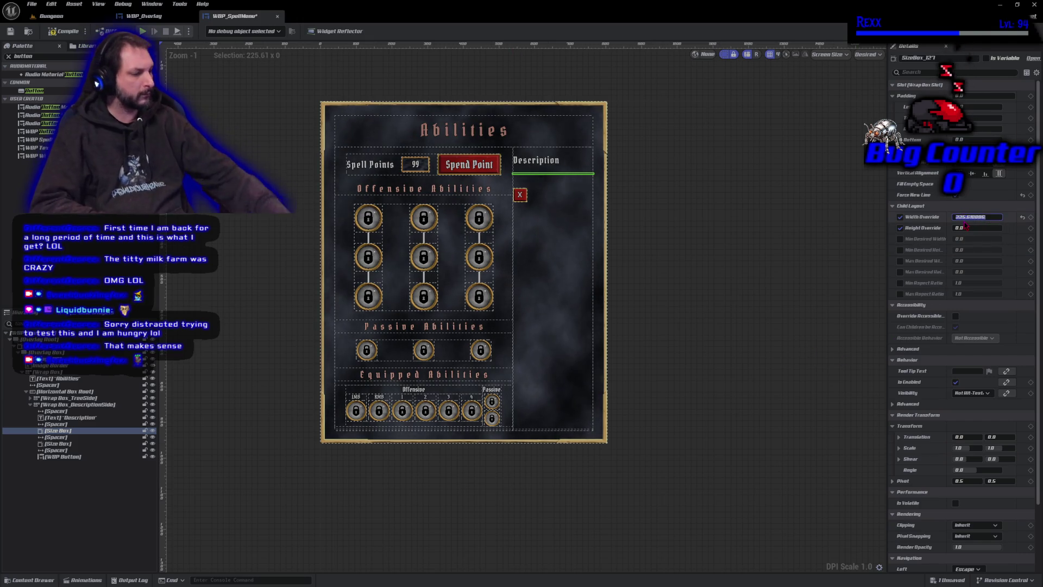
{"action": "type", "text": "0"}
{"action": "key", "text": "Return"}
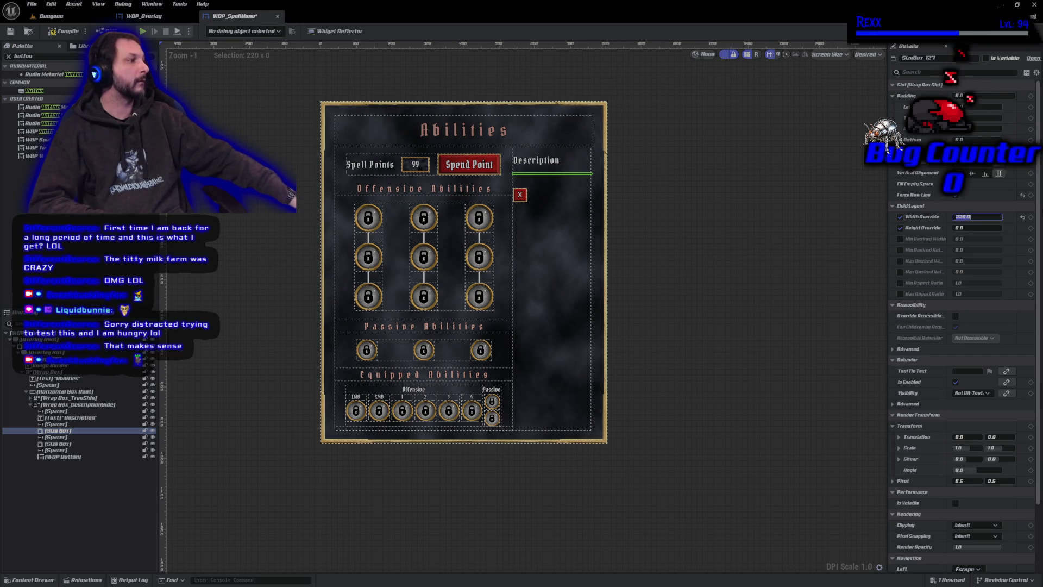
{"action": "left_click", "coordinate": [971, 227]}
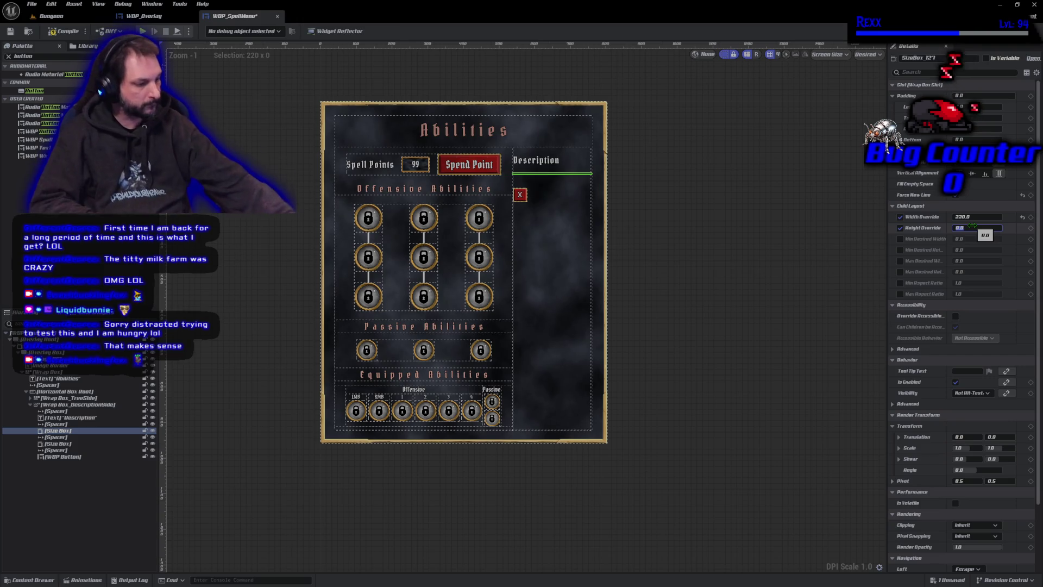
{"action": "type", "text": "250"}
{"action": "key", "text": "Return"}
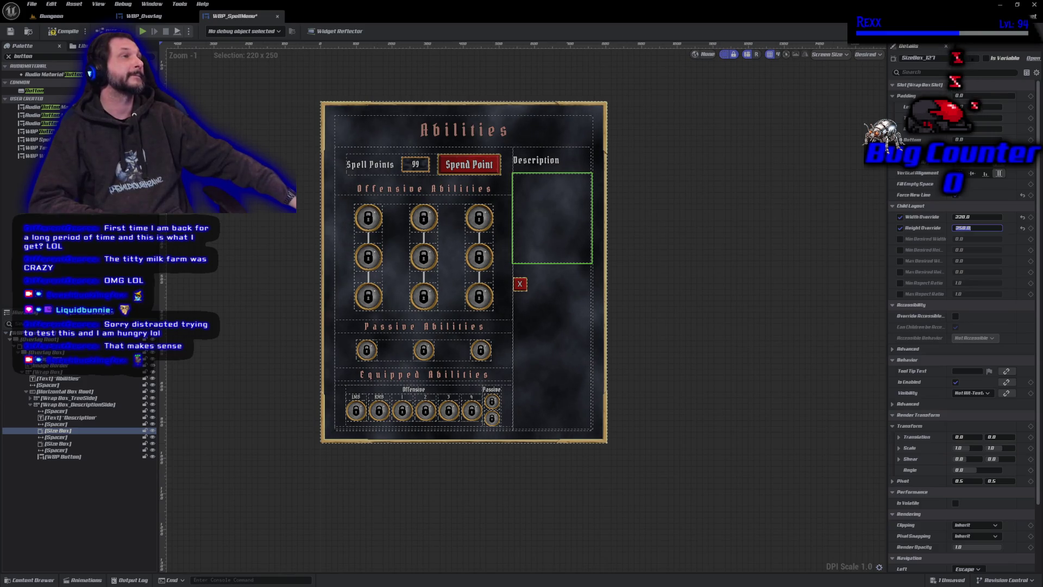
Step: Copy the first size box's Child Layout onto the second size box, then compile and save
{"action": "right_click", "coordinate": [915, 212]}
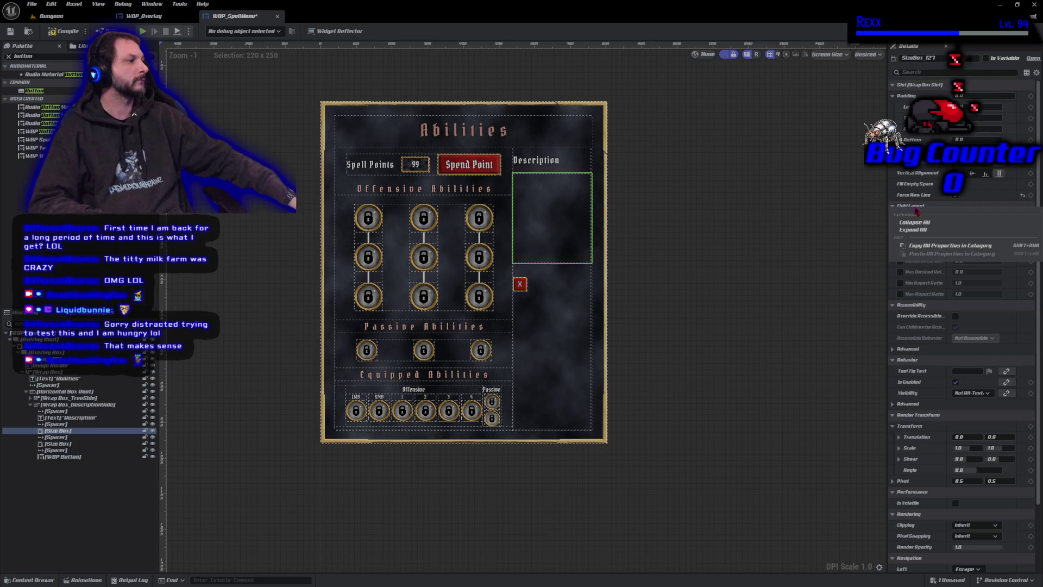
{"action": "left_click", "coordinate": [934, 245]}
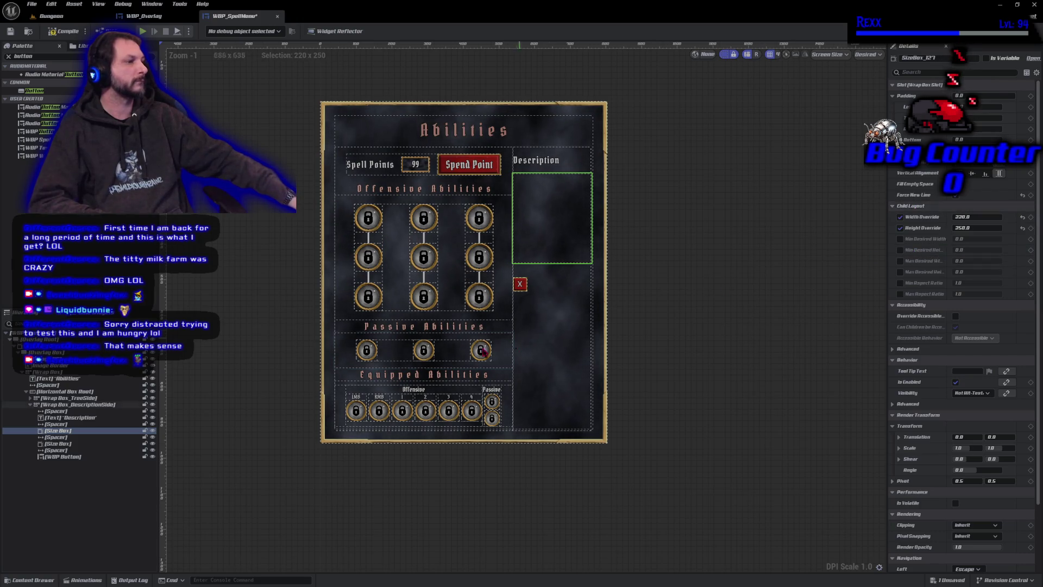
{"action": "left_click", "coordinate": [76, 444]}
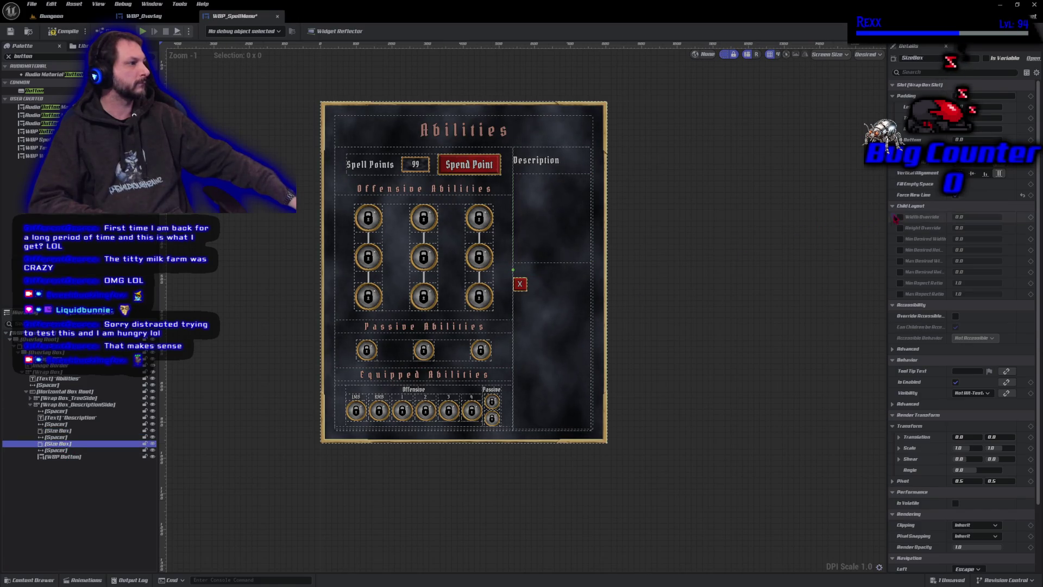
{"action": "right_click", "coordinate": [914, 211]}
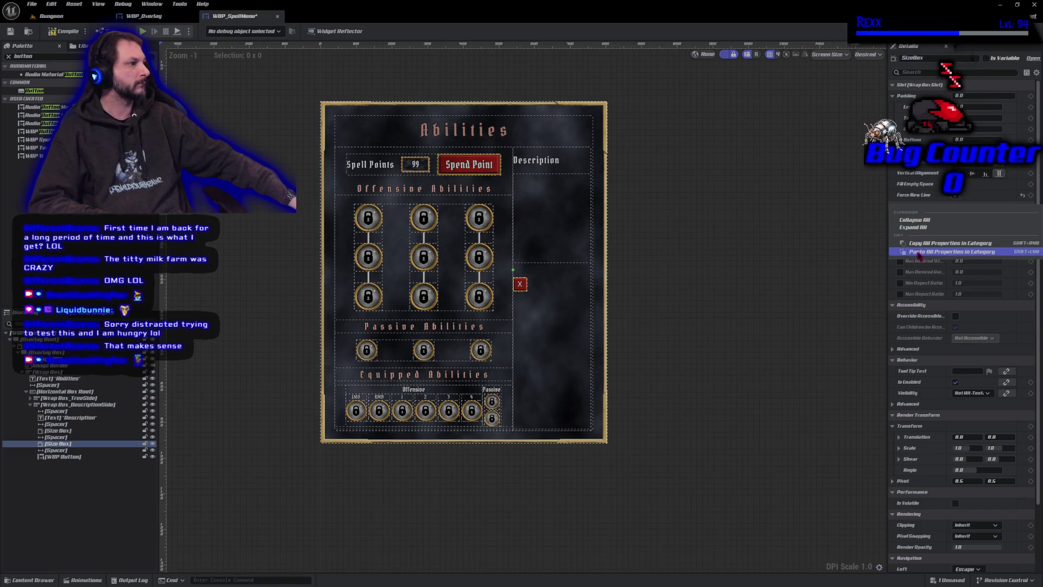
{"action": "left_click", "coordinate": [920, 255]}
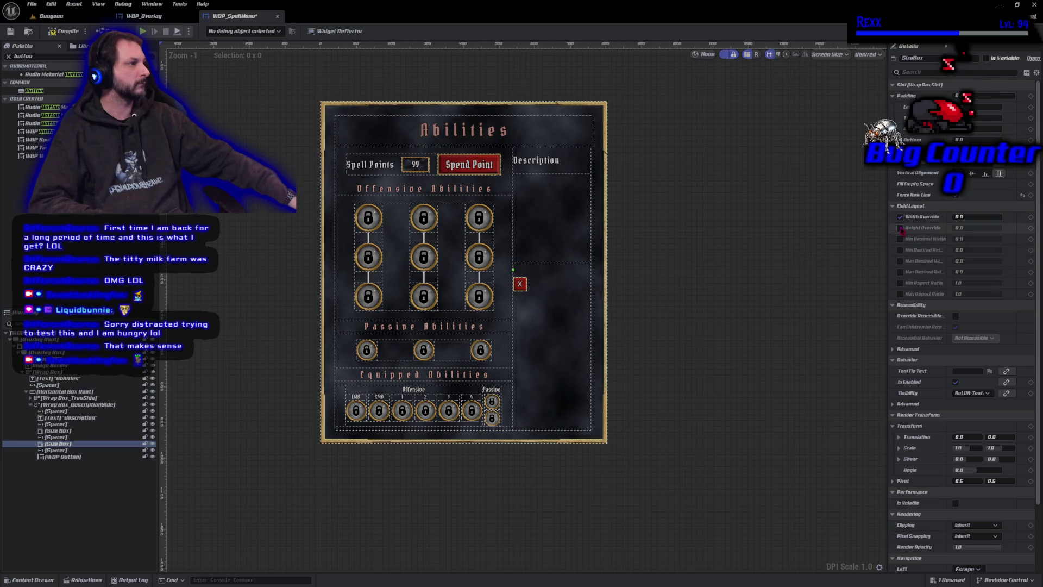
{"action": "right_click", "coordinate": [913, 211]}
{"action": "left_click", "coordinate": [930, 253]}
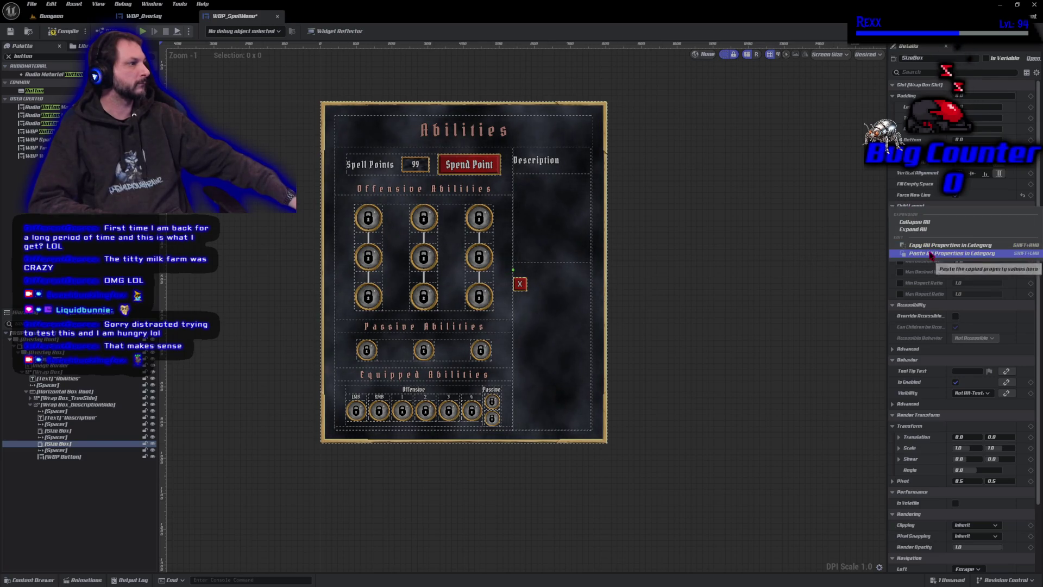
{"action": "left_click", "coordinate": [61, 31]}
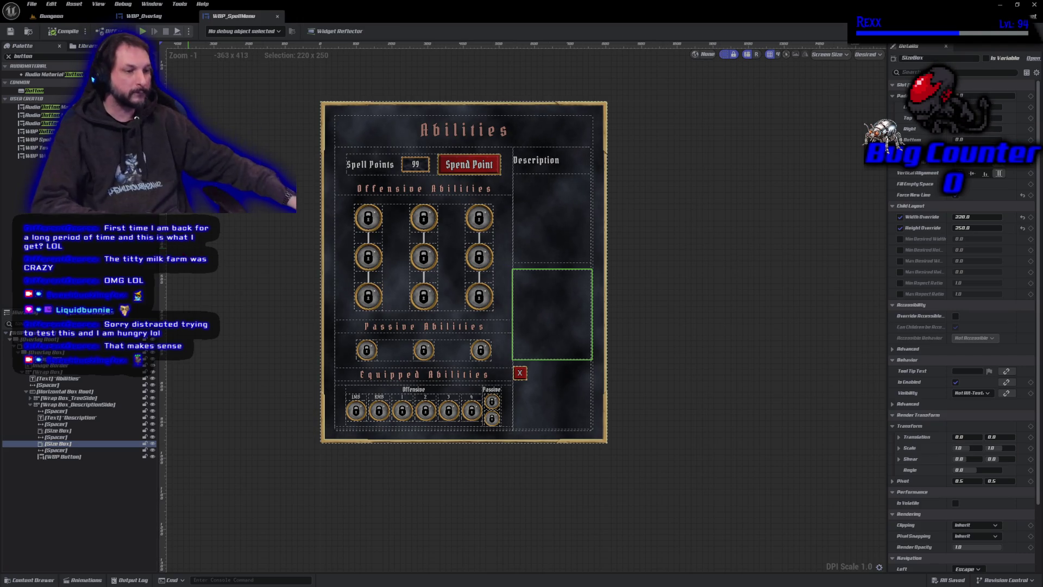
Step: Give all four Description column spacers Size Y 40, then compile and save
{"action": "left_click", "coordinate": [60, 411]}
{"action": "left_click", "coordinate": [60, 424], "text": "ctrl"}
{"action": "left_click", "coordinate": [71, 438], "text": "ctrl"}
{"action": "left_click", "coordinate": [59, 451], "text": "ctrl"}
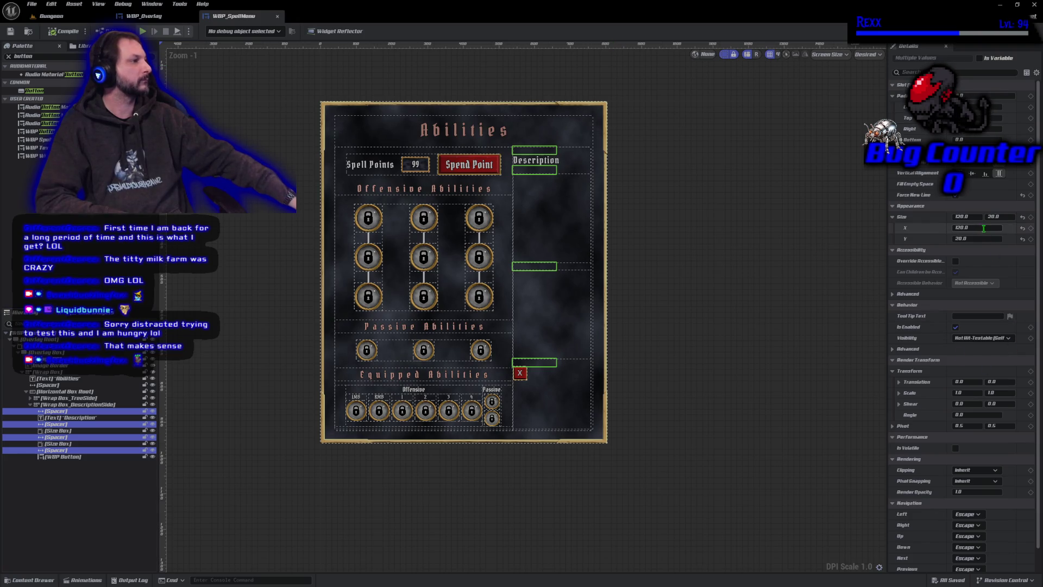
{"action": "left_click", "coordinate": [996, 217]}
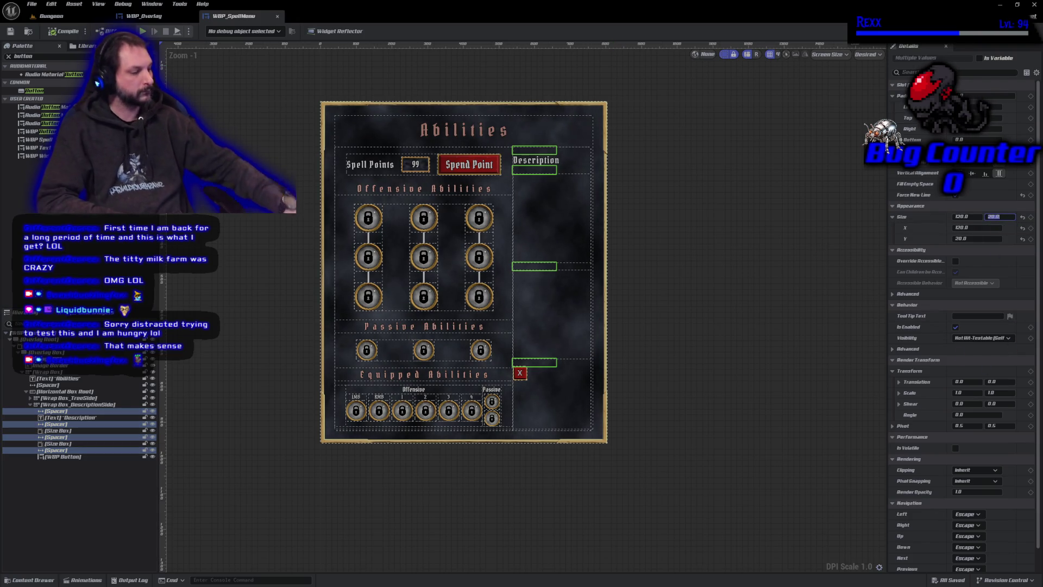
{"action": "type", "text": "40"}
{"action": "key", "text": "Return"}
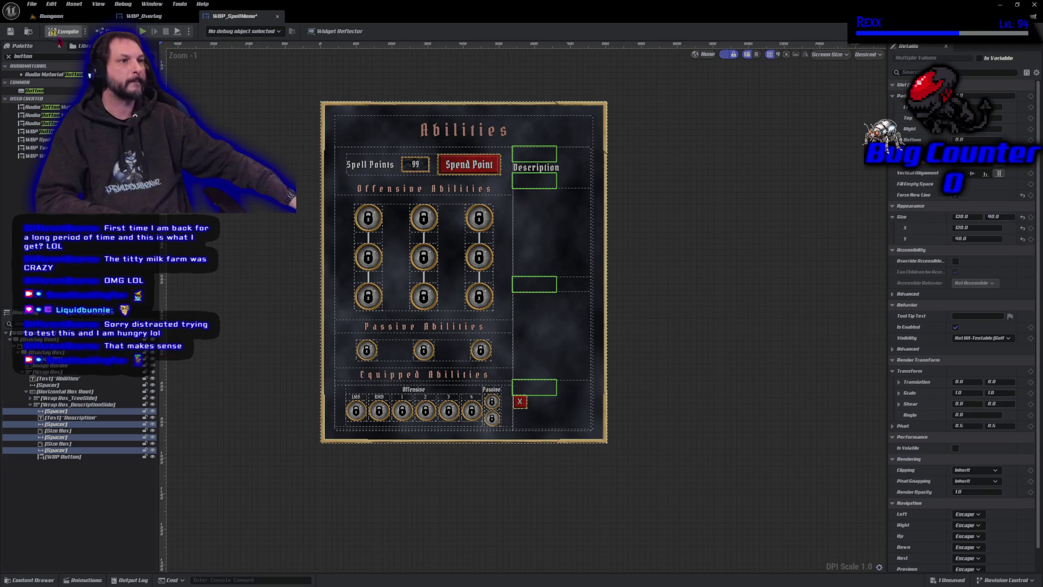
{"action": "left_click", "coordinate": [61, 34]}
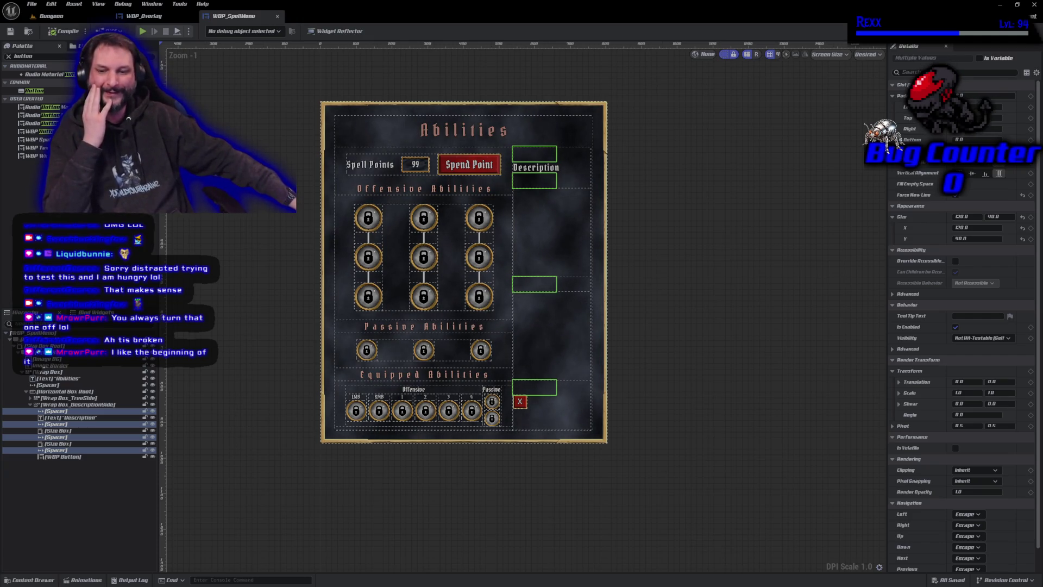
Step: Turn on Fill Empty Space for the Description title and set its justification to Center
{"action": "left_click", "coordinate": [226, 396]}
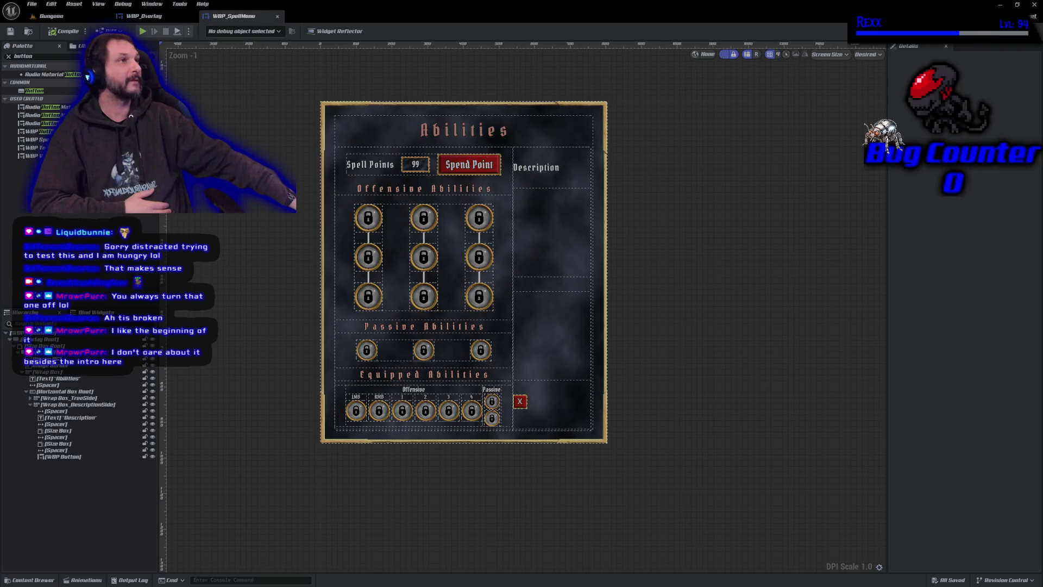
{"action": "left_click", "coordinate": [532, 166]}
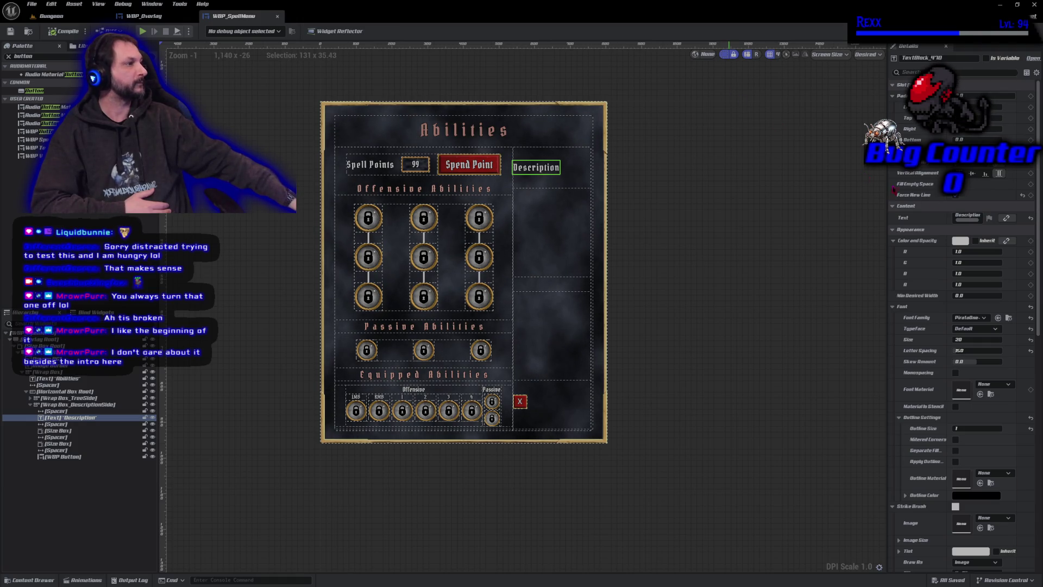
{"action": "left_click", "coordinate": [955, 184]}
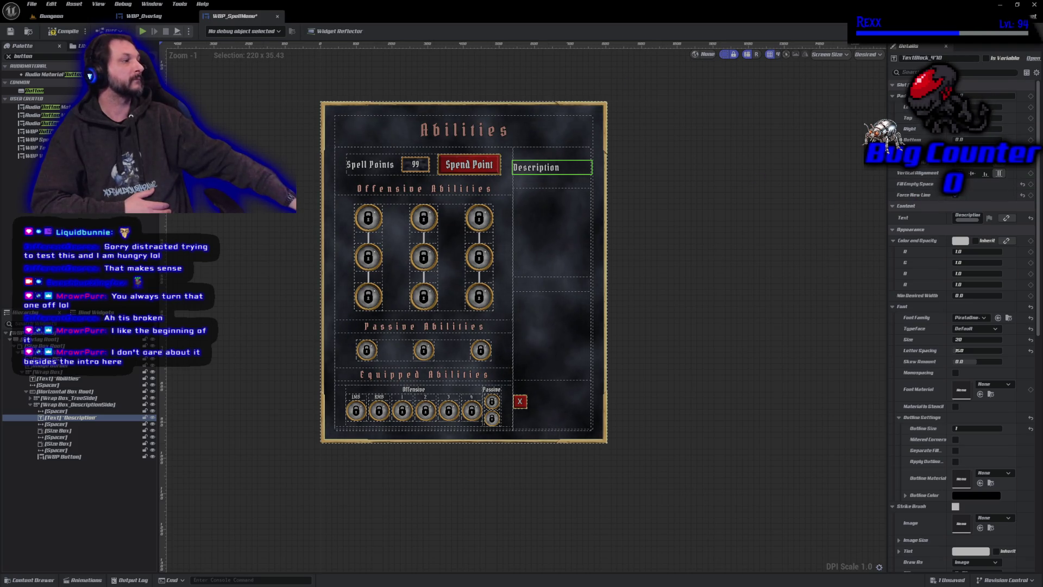
{"action": "scroll", "coordinate": [943, 383], "scroll_direction": "down", "scroll_amount": 3}
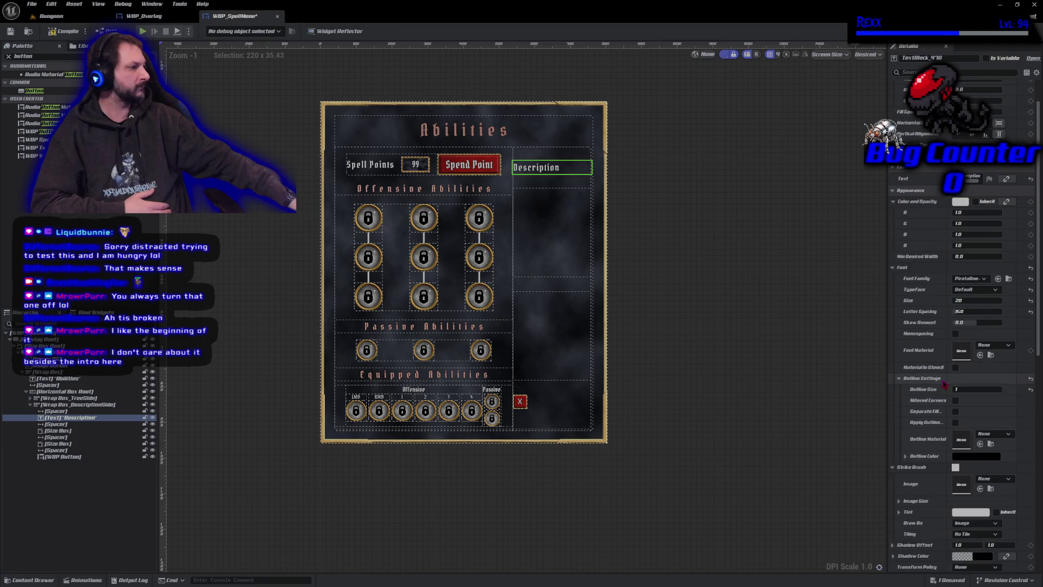
{"action": "scroll", "coordinate": [943, 384], "scroll_direction": "down", "scroll_amount": 4}
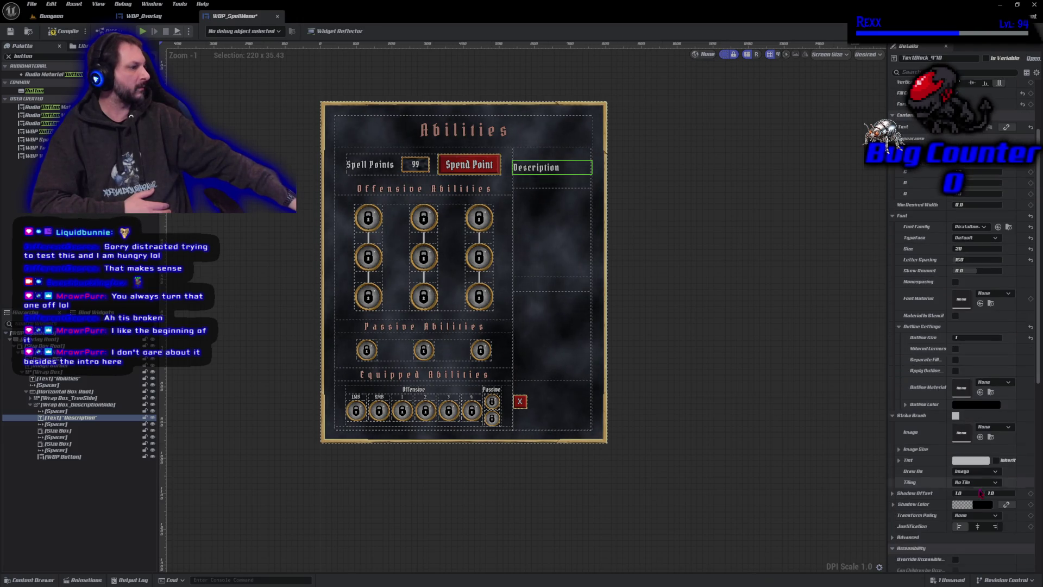
{"action": "left_click", "coordinate": [977, 526]}
{"action": "scroll", "coordinate": [955, 461], "scroll_direction": "up", "scroll_amount": 7}
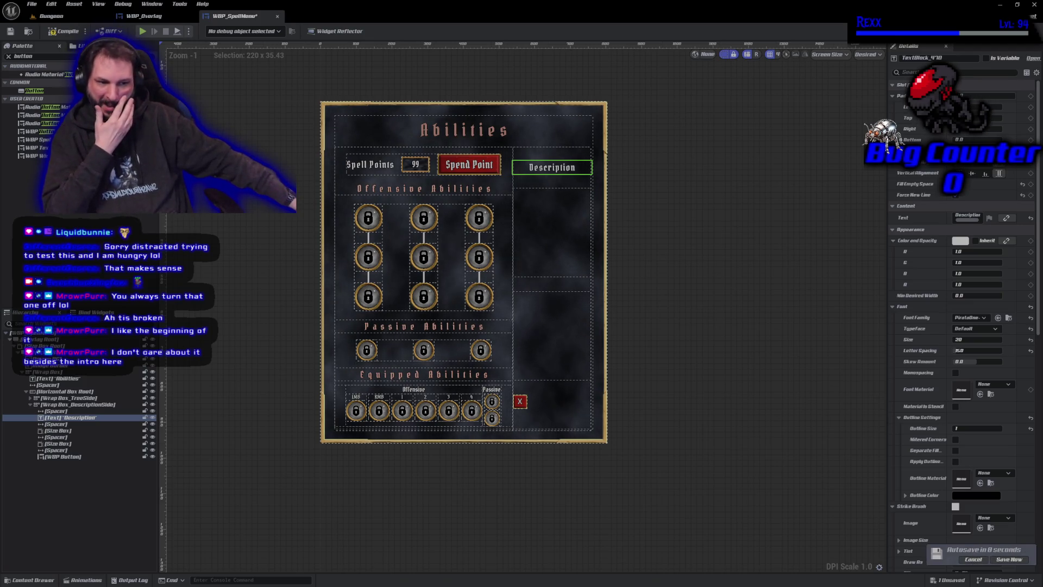
{"action": "left_click", "coordinate": [240, 343]}
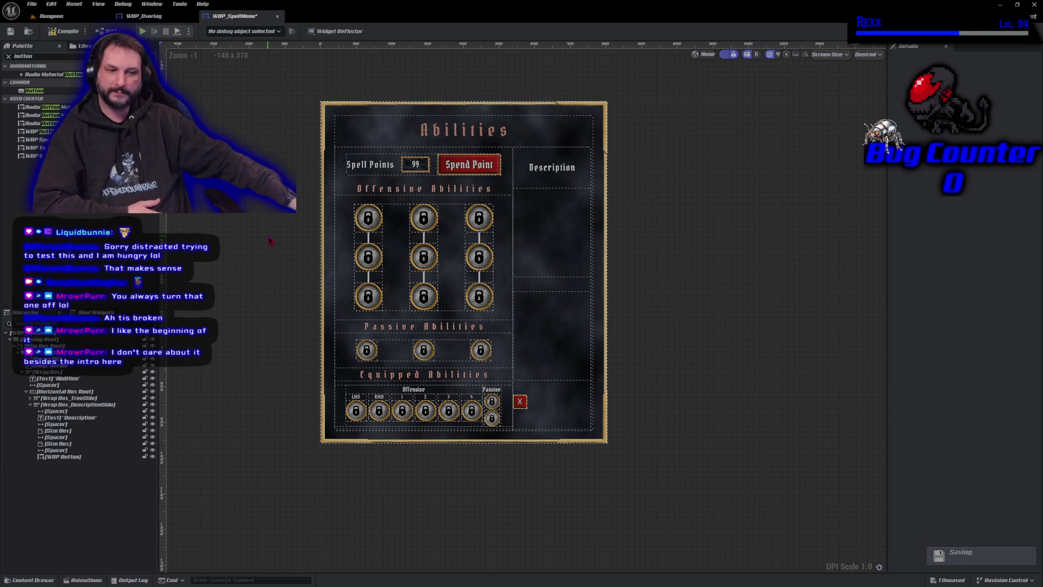
Step: Set the Description title to Center Align Horizontally, then compile and save the widget
{"action": "mouse_move", "coordinate": [275, 246]}
{"action": "left_mouse_down"}
{"action": "mouse_move", "coordinate": [300, 272]}
{"action": "mouse_move", "coordinate": [301, 305]}
{"action": "left_mouse_up"}
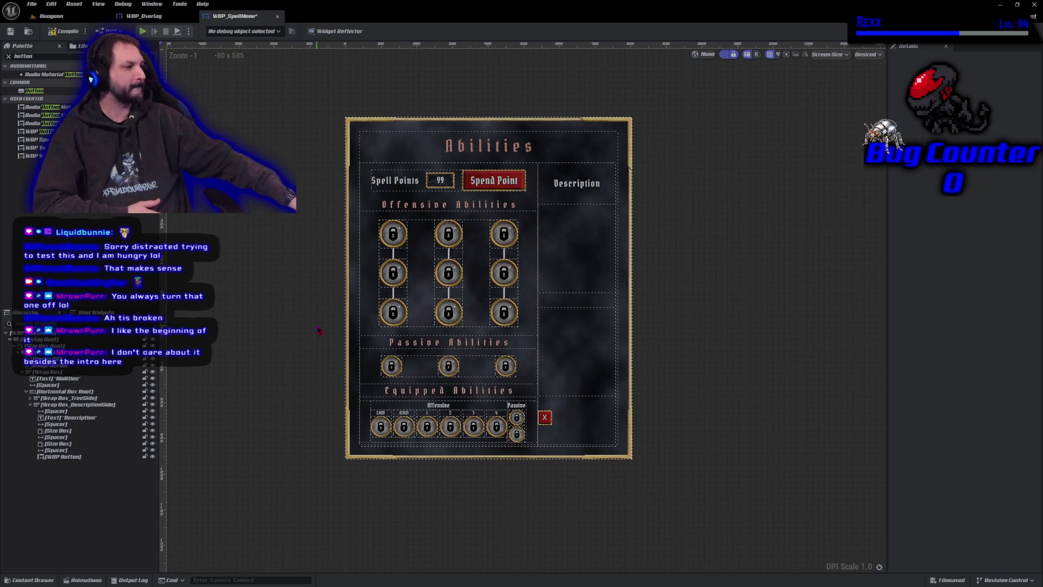
{"action": "scroll", "coordinate": [301, 305], "scroll_direction": "up", "scroll_amount": 2}
{"action": "scroll", "coordinate": [301, 305], "scroll_direction": "down", "scroll_amount": 1}
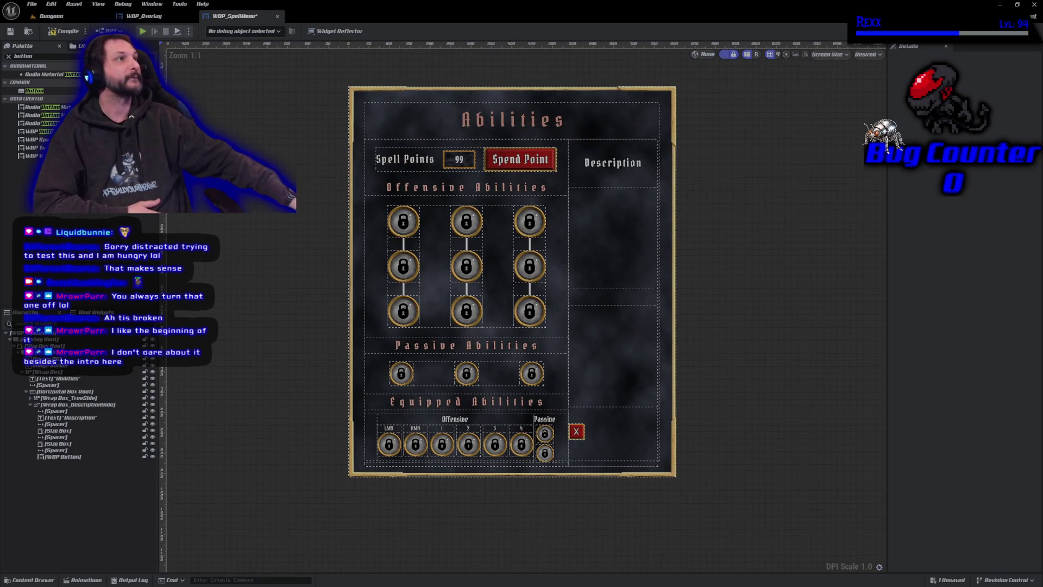
{"action": "left_click", "coordinate": [613, 169]}
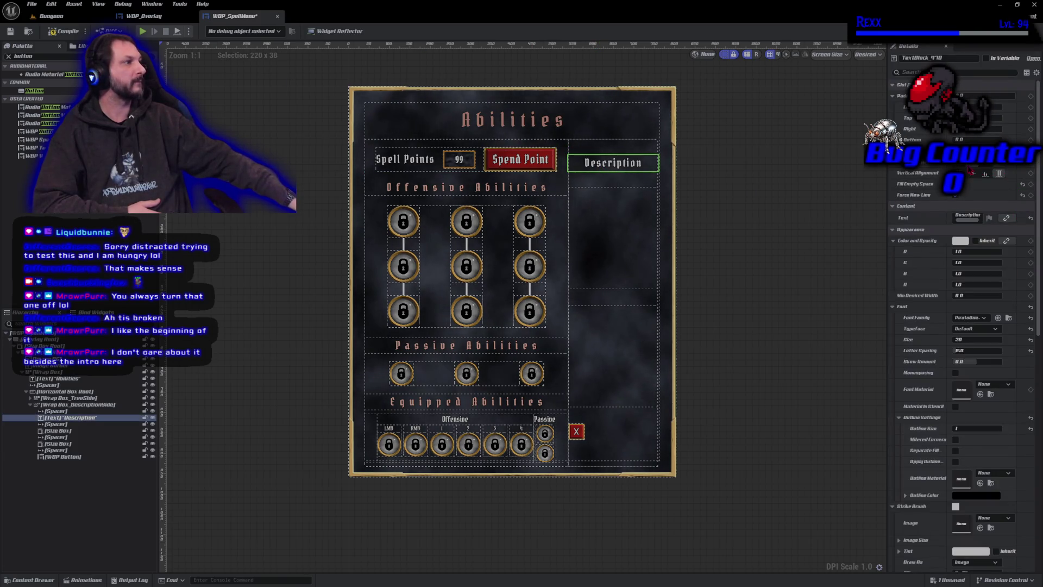
{"action": "left_click", "coordinate": [975, 167]}
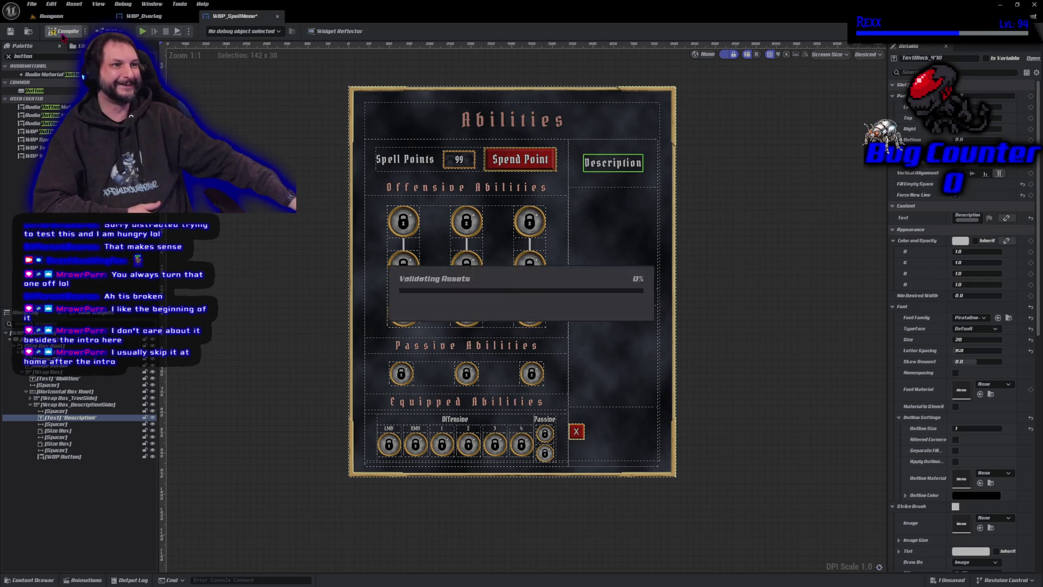
{"action": "left_click", "coordinate": [62, 33]}
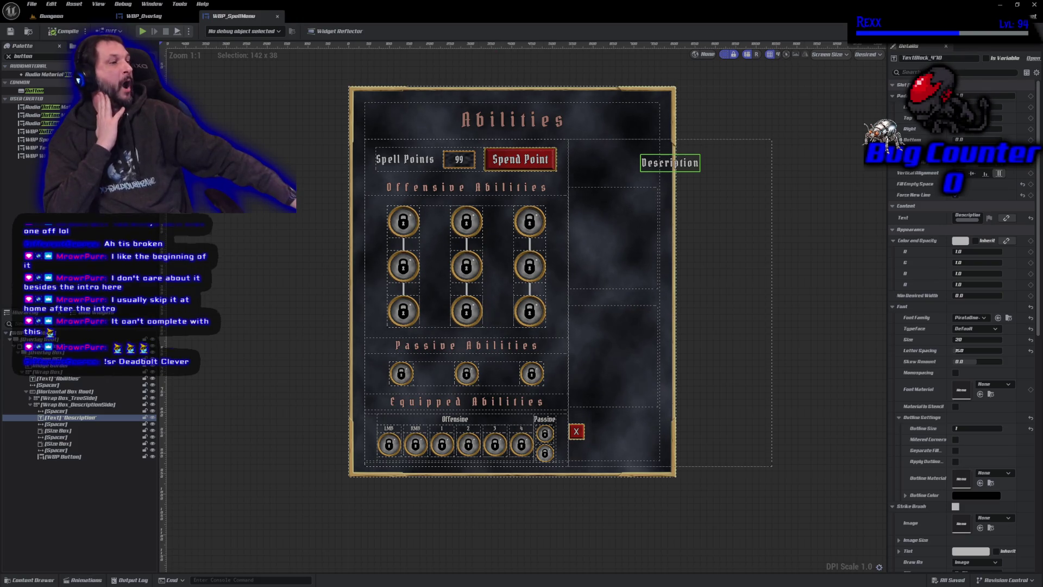
Step: Change the spacer under the Description title to Size Y 20, making it 120 × 20
{"action": "left_click", "coordinate": [602, 186]}
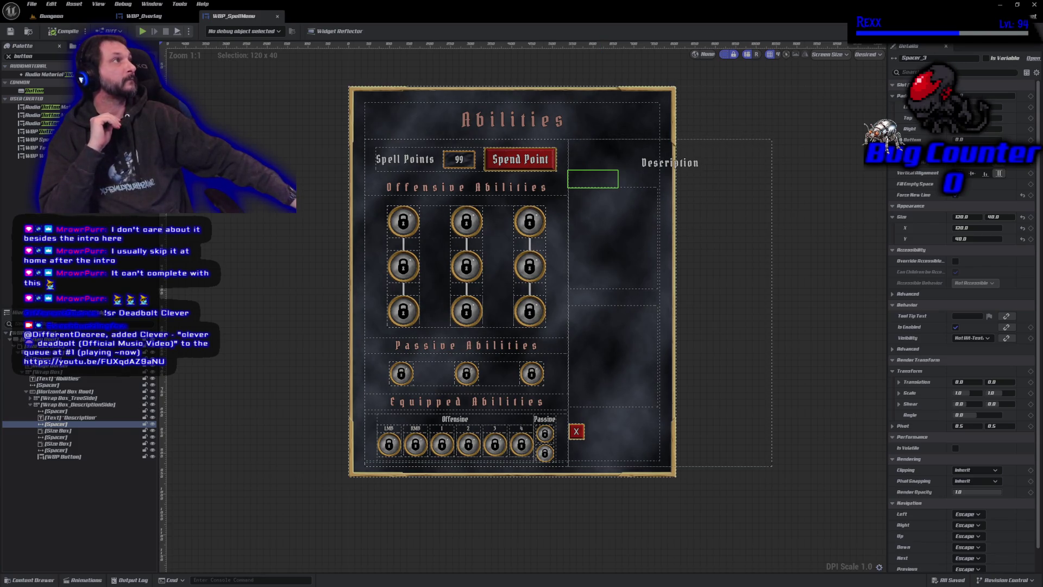
{"action": "left_click", "coordinate": [997, 216]}
{"action": "type", "text": "20"}
{"action": "key", "text": "Return"}
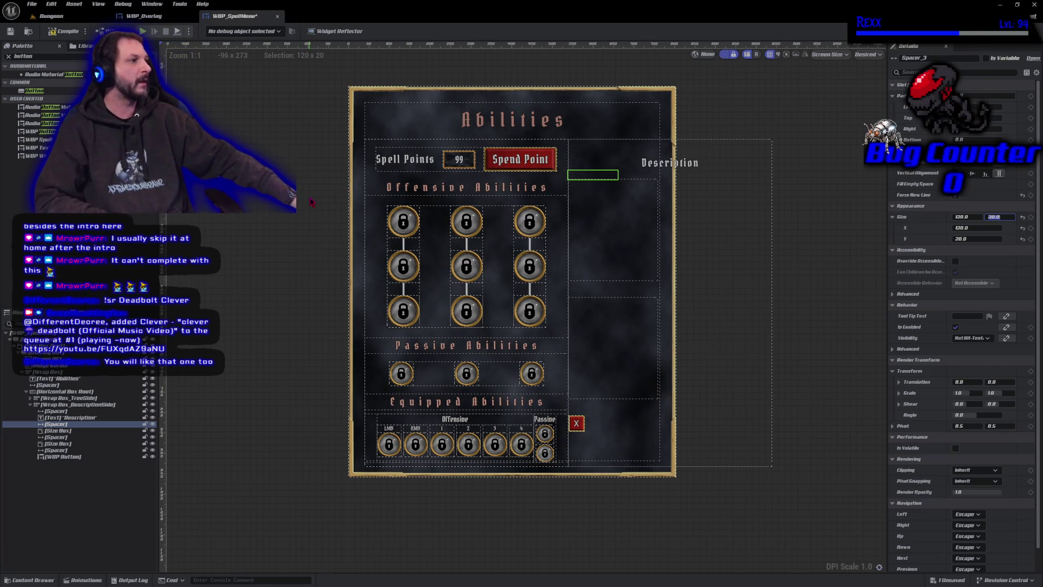
{"action": "left_click", "coordinate": [728, 289]}
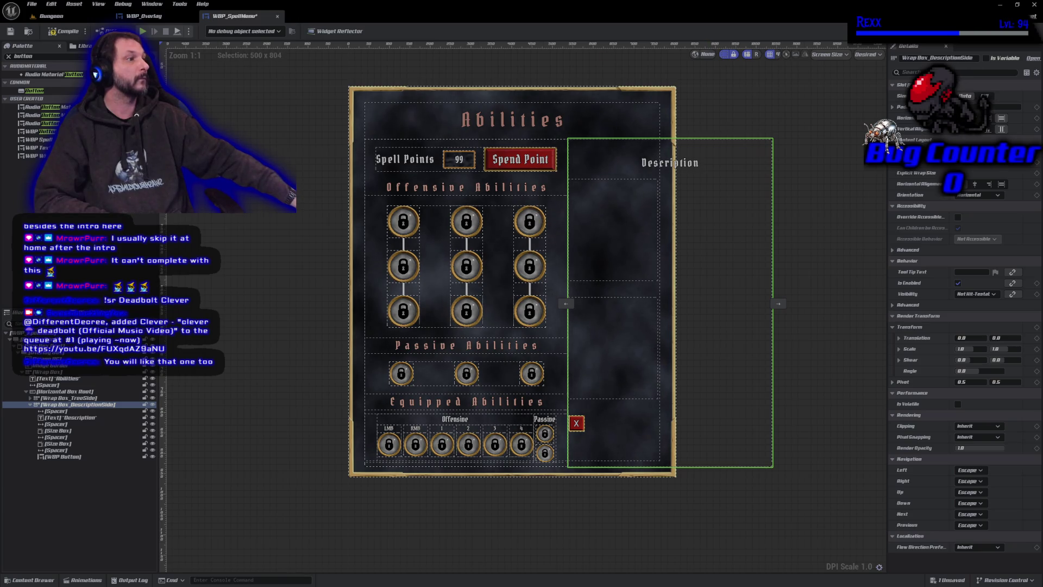
Step: Undo and redo the spacer height change, then compile and save the widget
{"action": "left_click", "coordinate": [290, 421]}
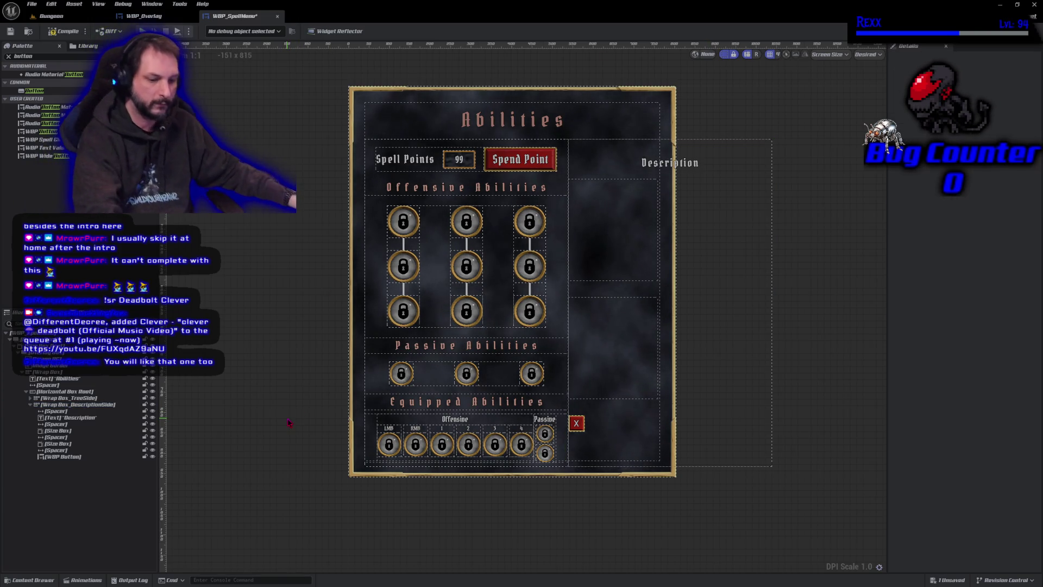
{"action": "key", "text": "ctrl+z"}
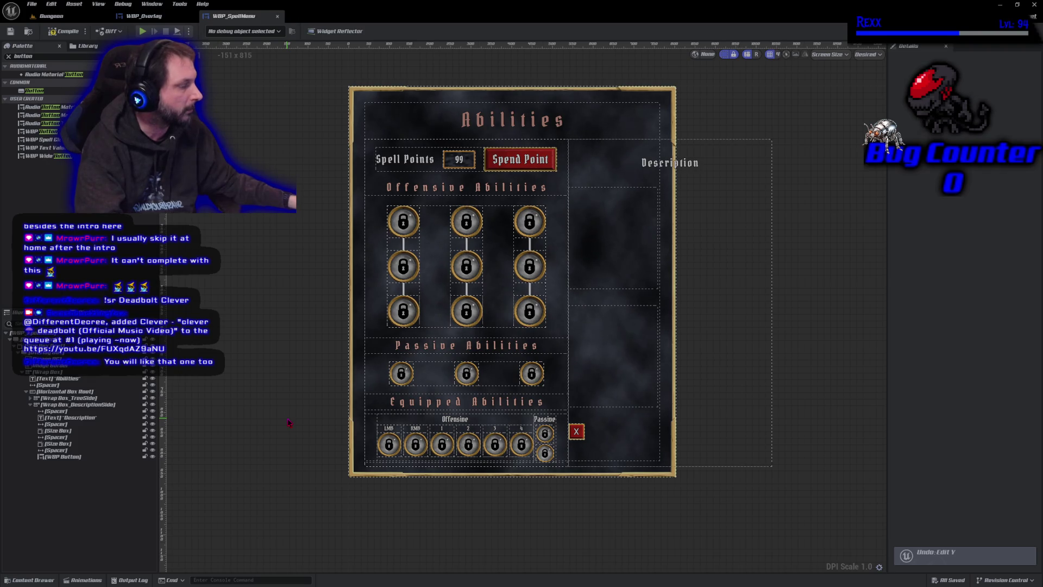
{"action": "key", "text": "ctrl+y"}
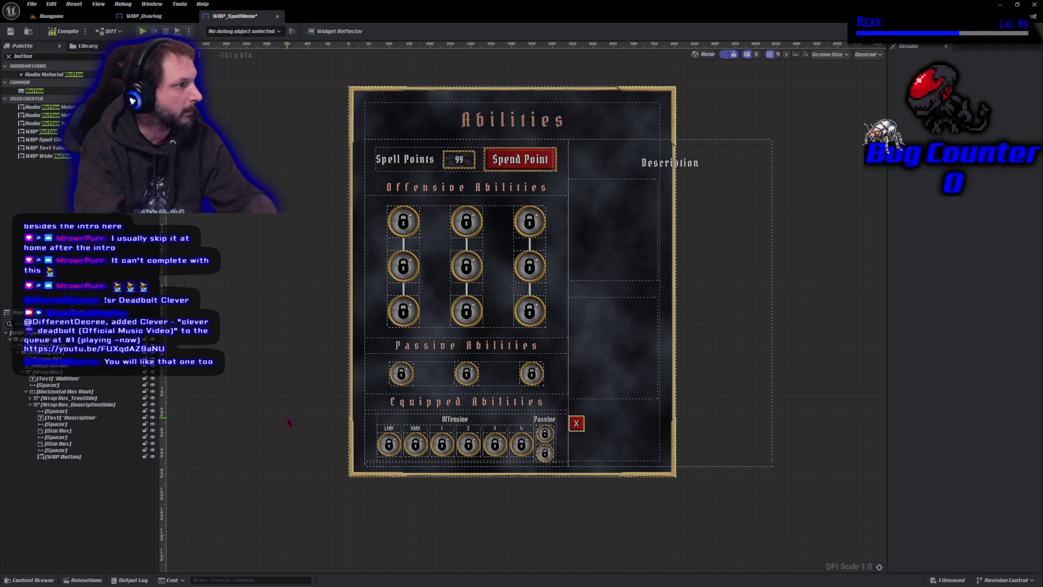
{"action": "left_click", "coordinate": [69, 34]}
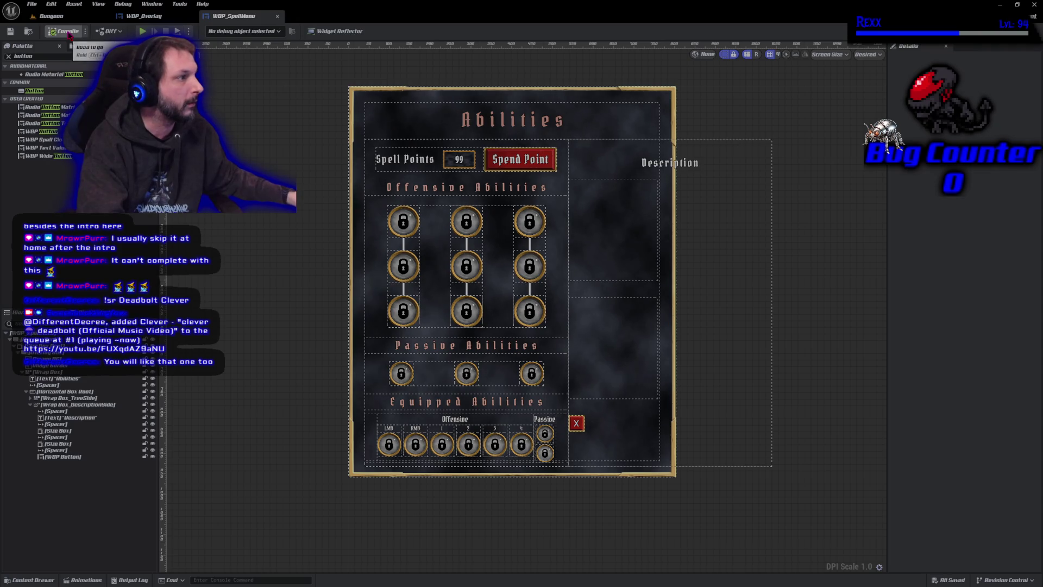
Step: Fit the whole widget into view and select the lower Description size box
{"action": "left_click", "coordinate": [579, 357]}
{"action": "scroll", "coordinate": [579, 356], "scroll_direction": "up", "scroll_amount": 5}
{"action": "scroll", "coordinate": [572, 350], "scroll_direction": "down", "scroll_amount": 3}
{"action": "key", "text": "Home"}
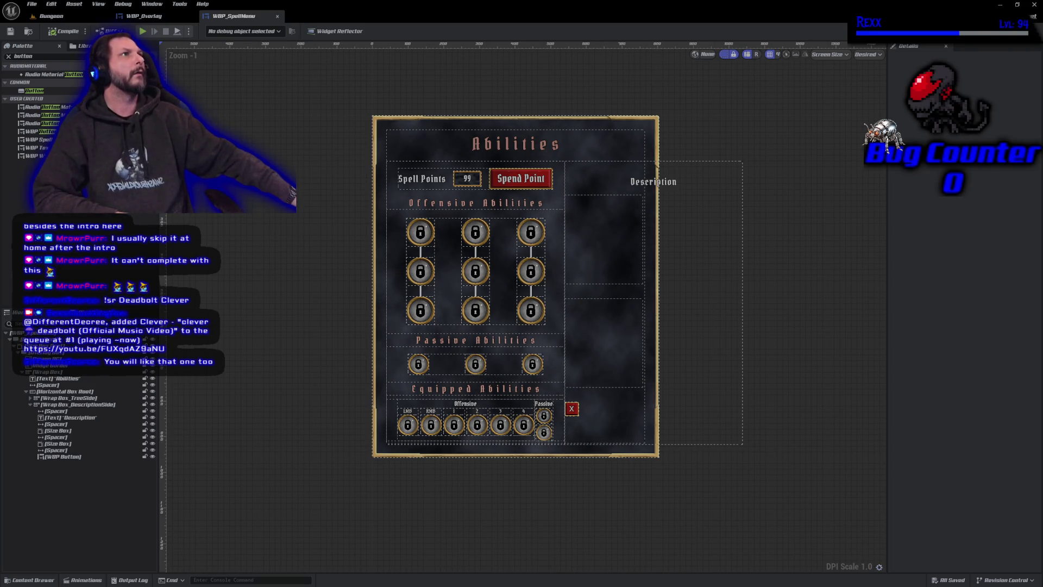
{"action": "left_click", "coordinate": [58, 444]}
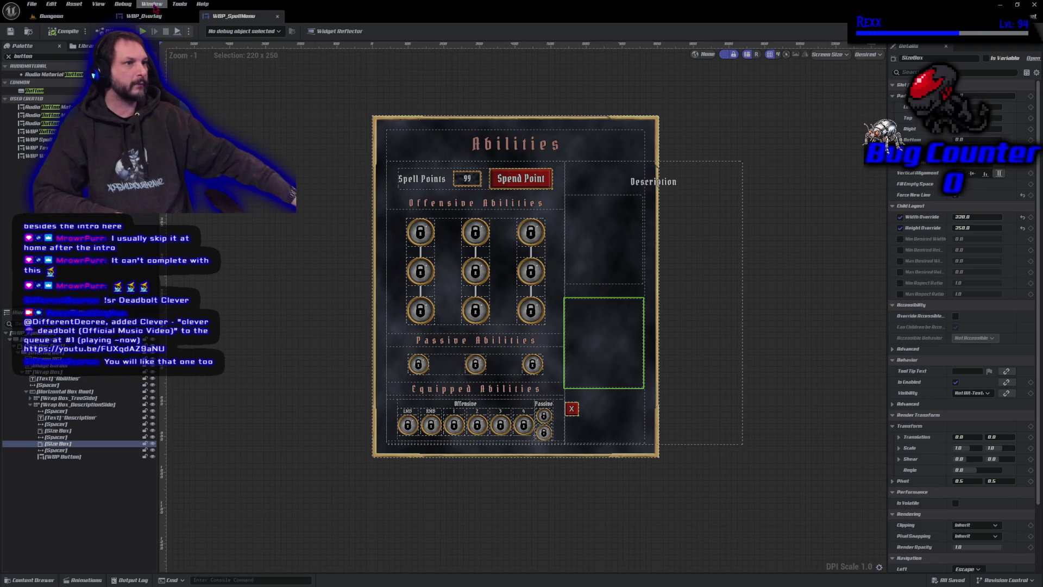
Step: Undo the spacer height and Fill Empty Space edits, then redo Fill Empty Space
{"action": "left_click", "coordinate": [282, 246]}
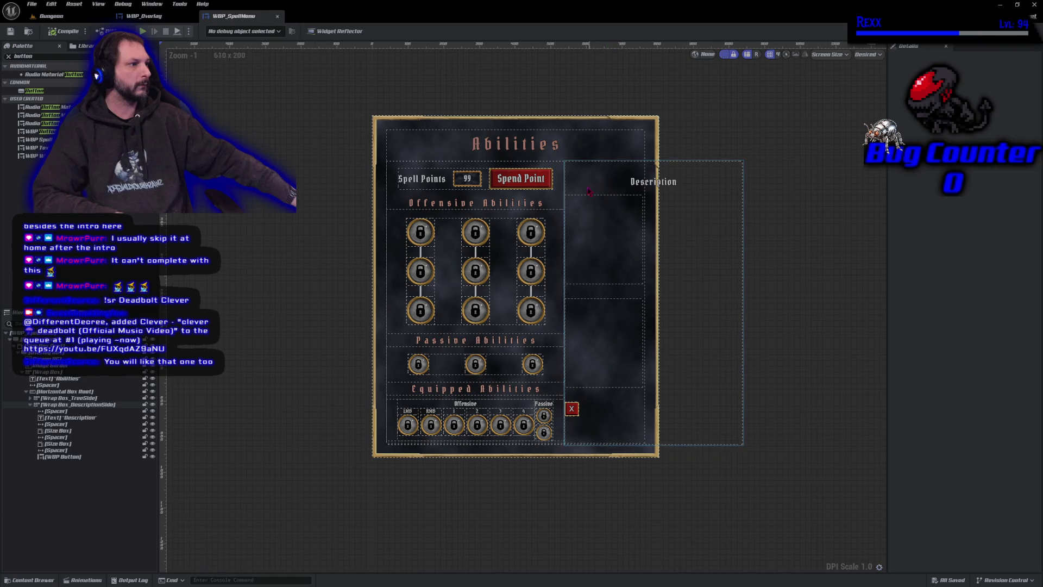
{"action": "left_click", "coordinate": [585, 192]}
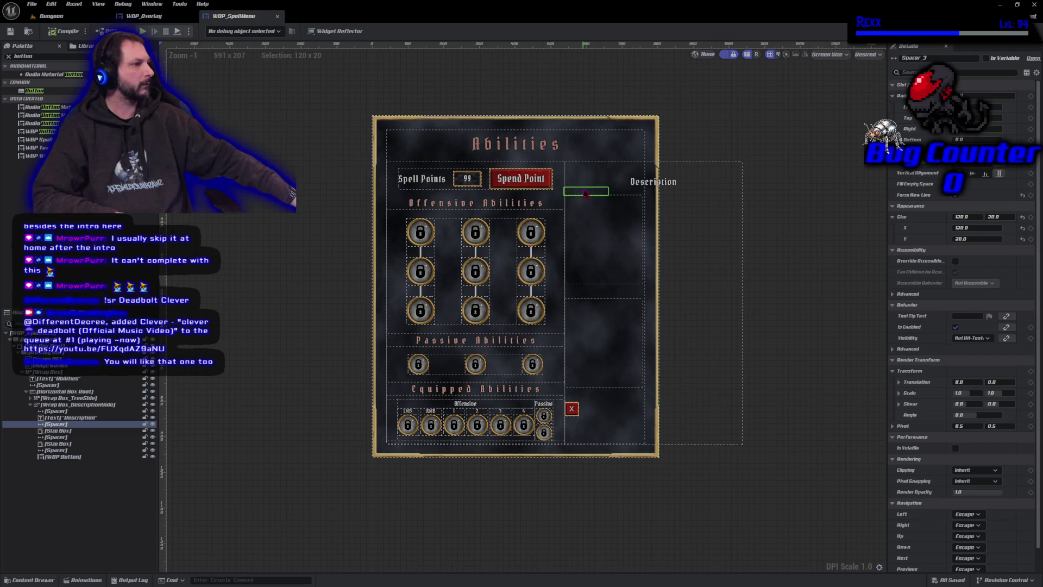
{"action": "left_click", "coordinate": [69, 439]}
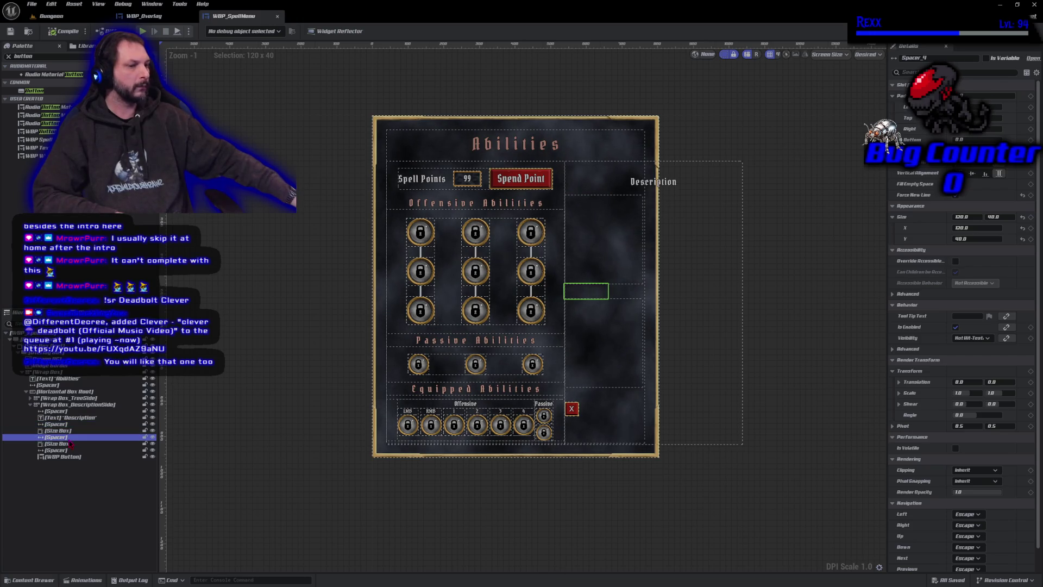
{"action": "left_click", "coordinate": [228, 491]}
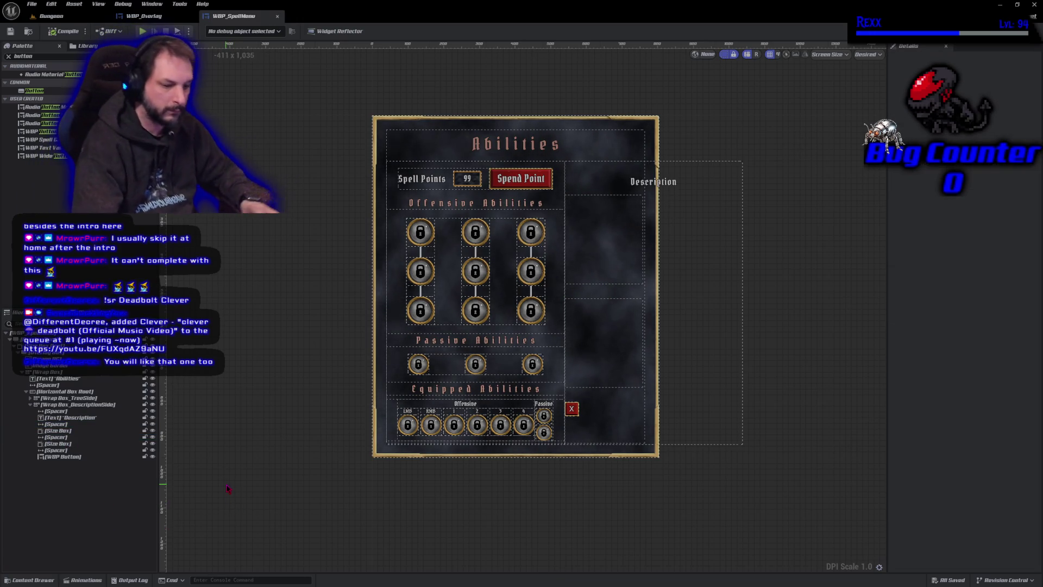
{"action": "key", "text": "ctrl+z"}
{"action": "key", "text": "ctrl+z"}
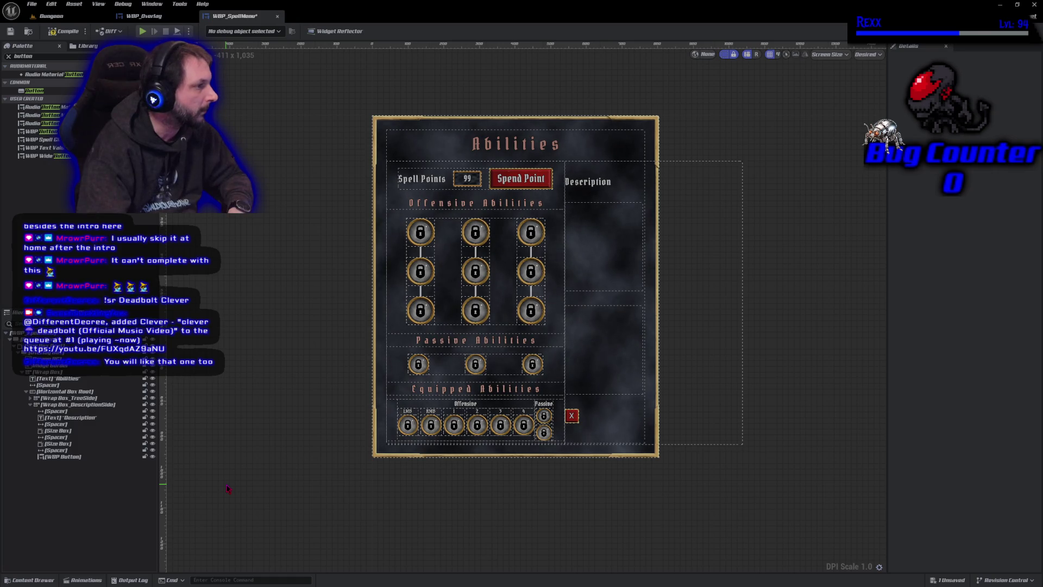
{"action": "key", "text": "ctrl+z"}
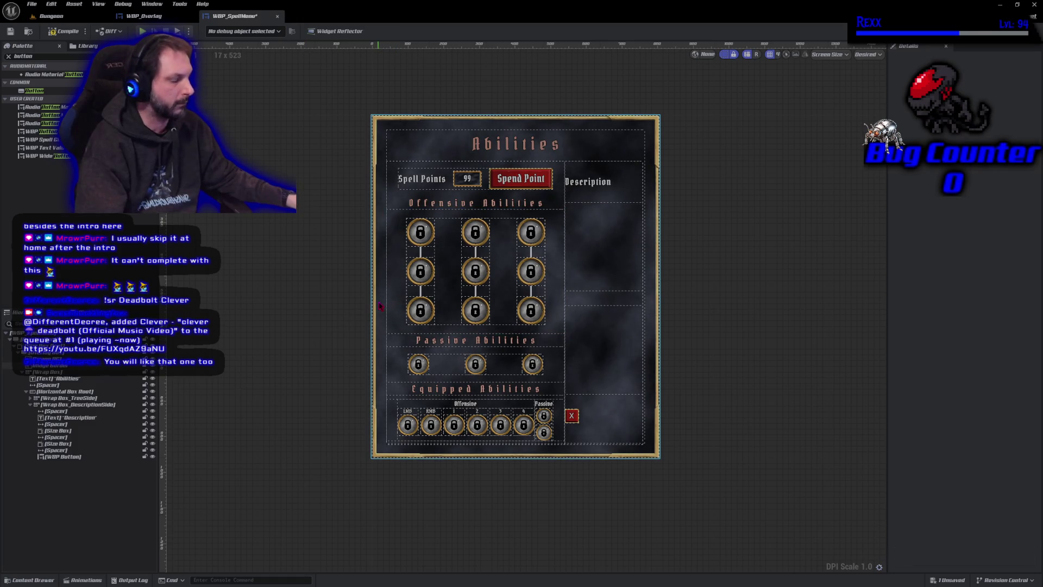
{"action": "key", "text": "ctrl+y"}
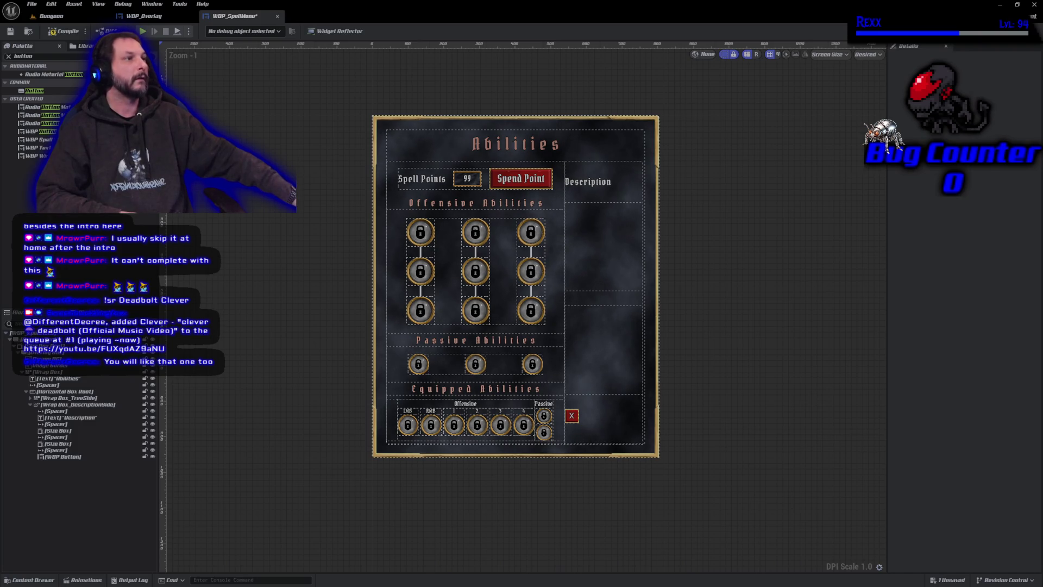
Step: Set the spacer below the Description title back to height 20 and compile
{"action": "left_click", "coordinate": [589, 199]}
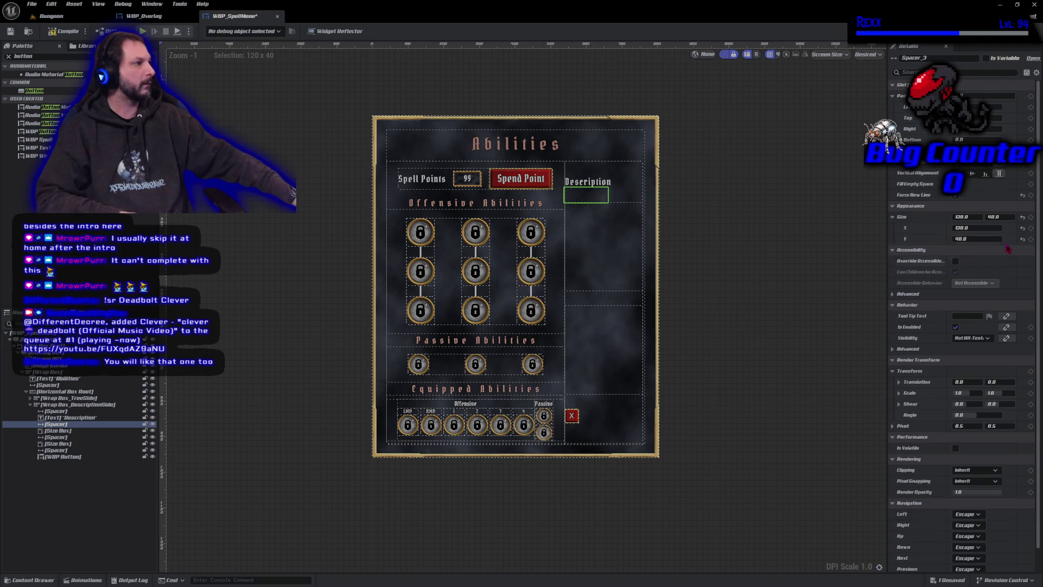
{"action": "left_click", "coordinate": [1002, 216]}
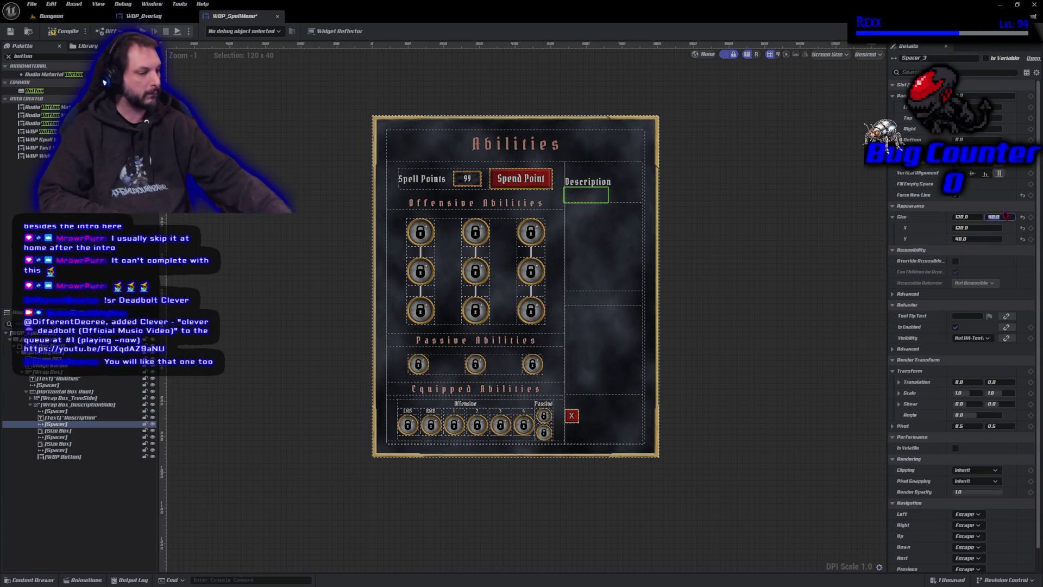
{"action": "type", "text": "20"}
{"action": "key", "text": "Return"}
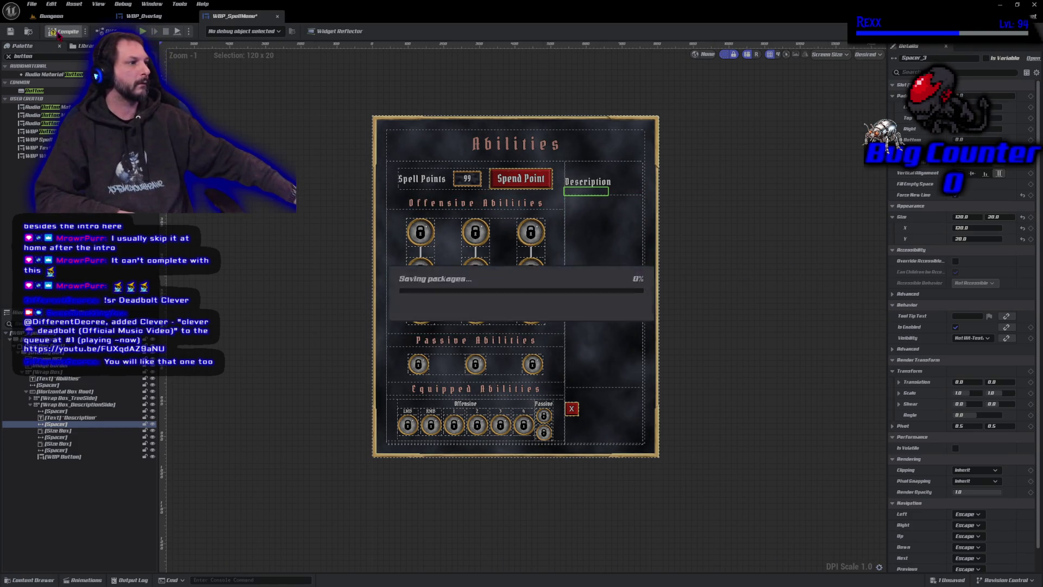
{"action": "left_click", "coordinate": [59, 34]}
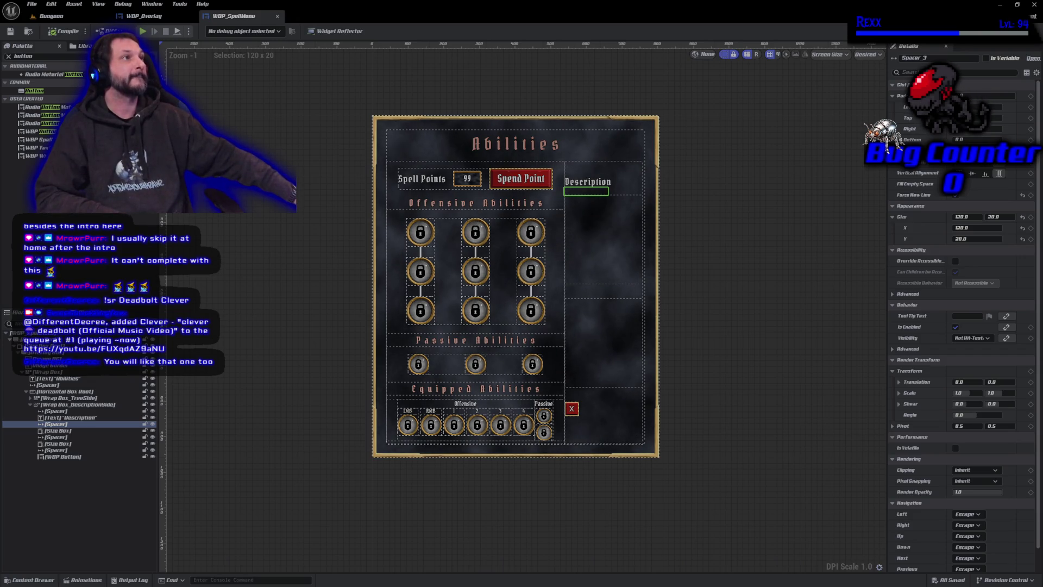
Step: Resize the spacer above the close button to 112 tall, trying 110 first
{"action": "left_click", "coordinate": [585, 399]}
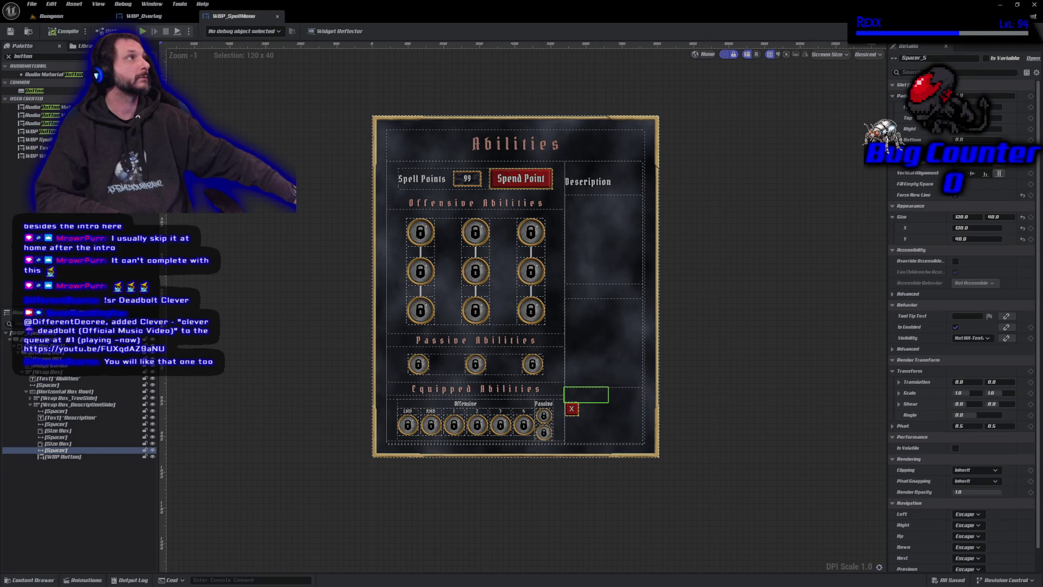
{"action": "left_click", "coordinate": [994, 217]}
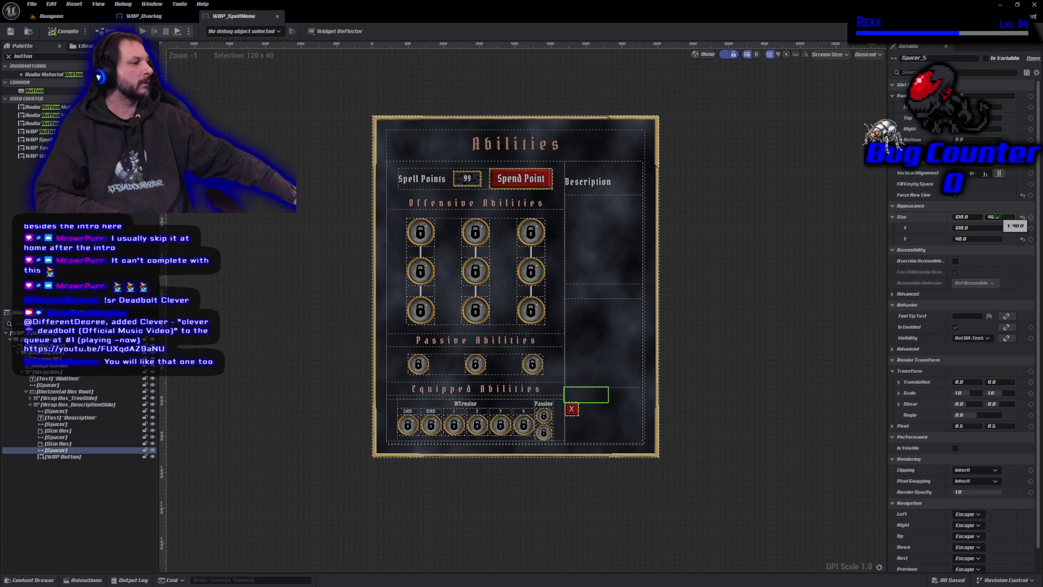
{"action": "type", "text": "110"}
{"action": "key", "text": "Return"}
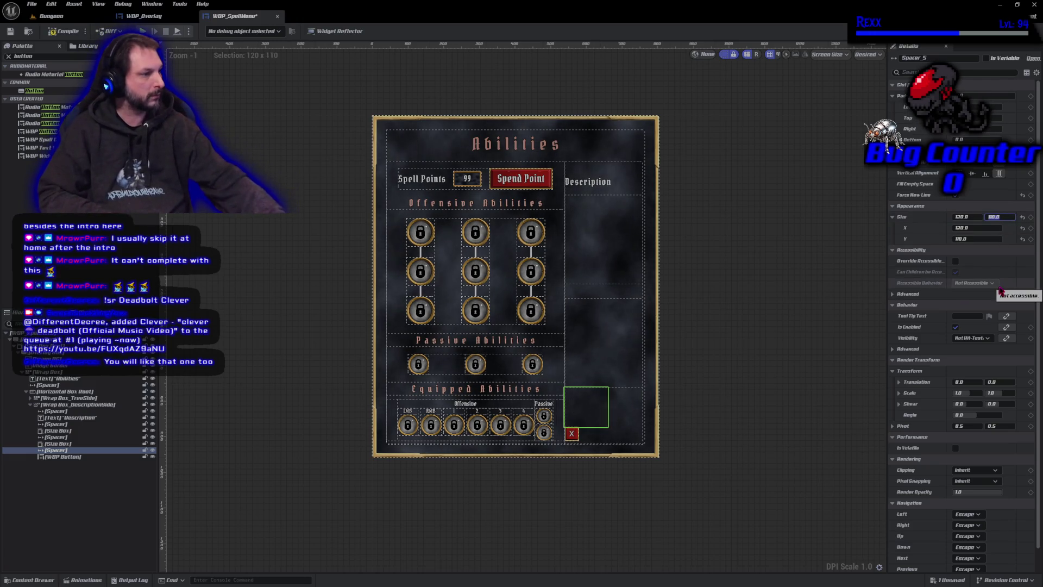
{"action": "type", "text": "112"}
{"action": "key", "text": "Return"}
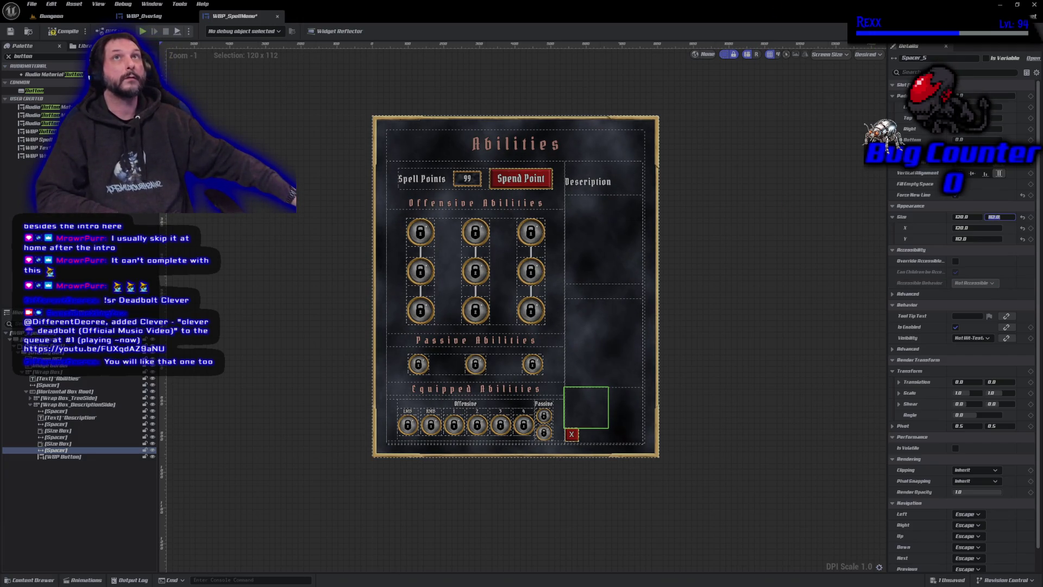
{"action": "left_click", "coordinate": [32, 56]}
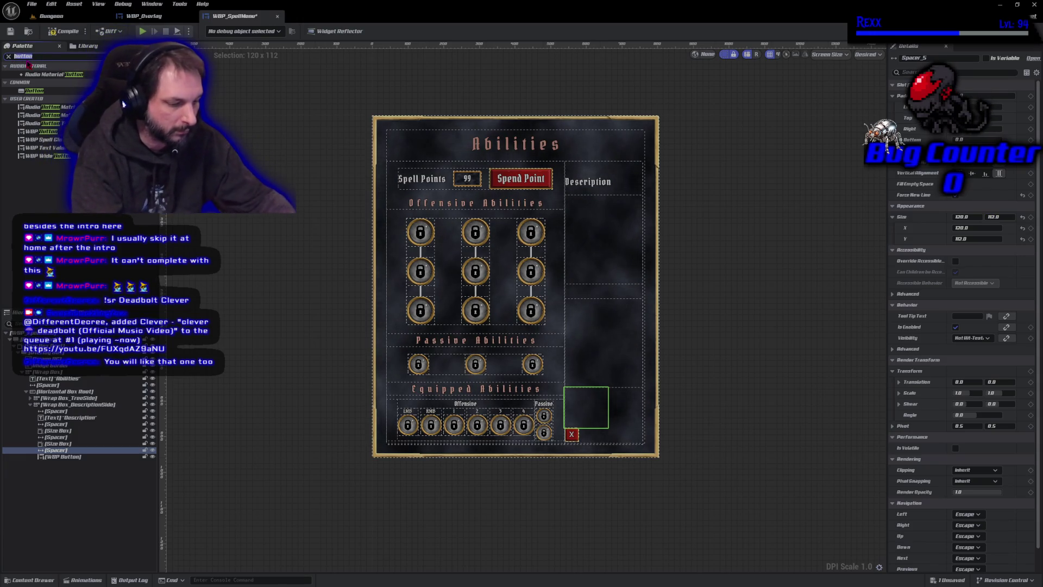
Step: Insert a Spacer from the Palette just before the close button and enable Force New Line
{"action": "key", "text": "BackSpace"}
{"action": "key", "text": "BackSpace"}
{"action": "key", "text": "BackSpace"}
{"action": "type", "text": "spacer"}
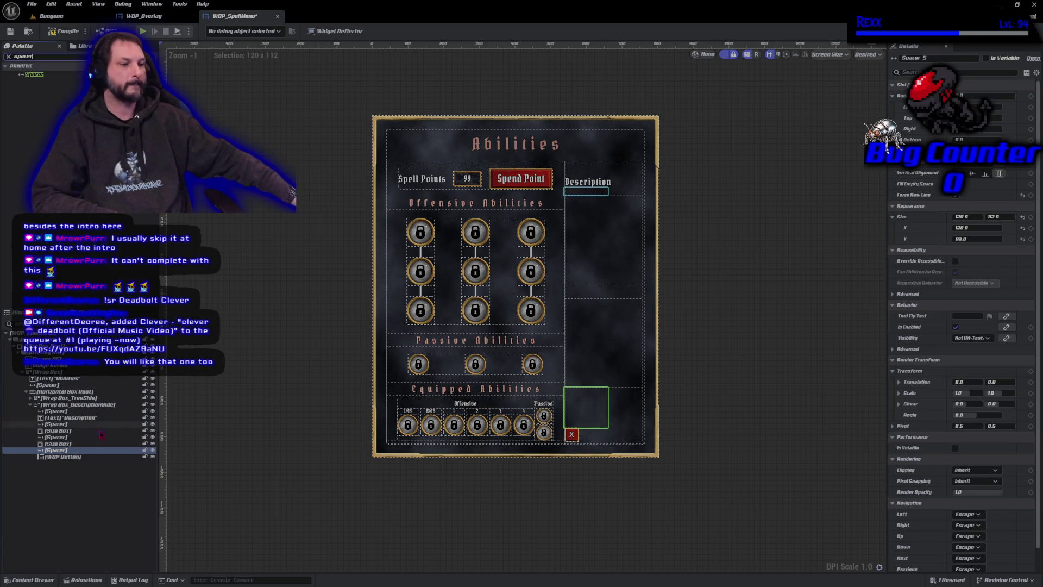
{"action": "left_click", "coordinate": [38, 75]}
{"action": "left_click_drag", "start_coordinate": [91, 75], "coordinate": [64, 457]}
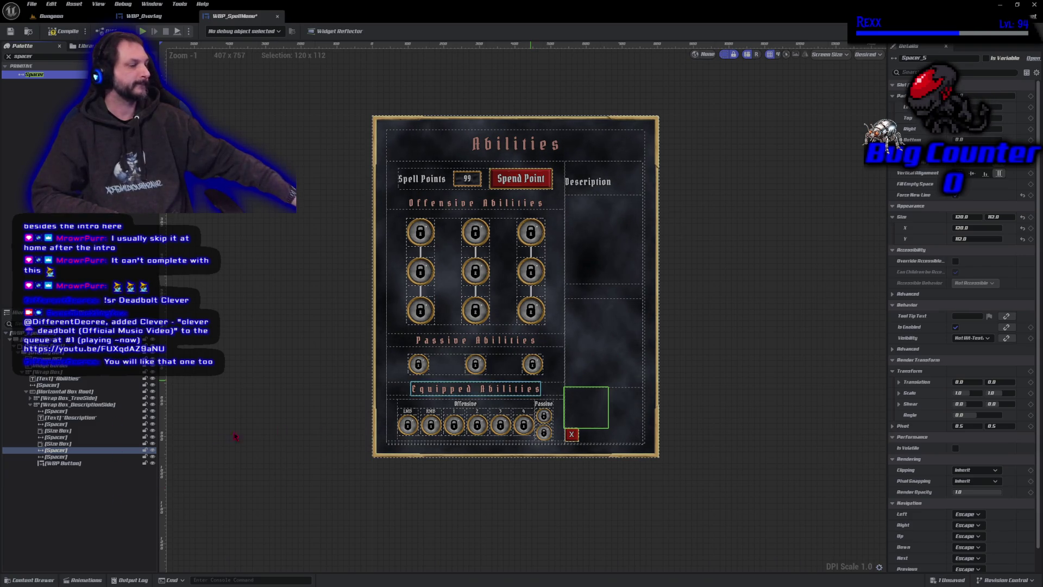
{"action": "left_click", "coordinate": [73, 457]}
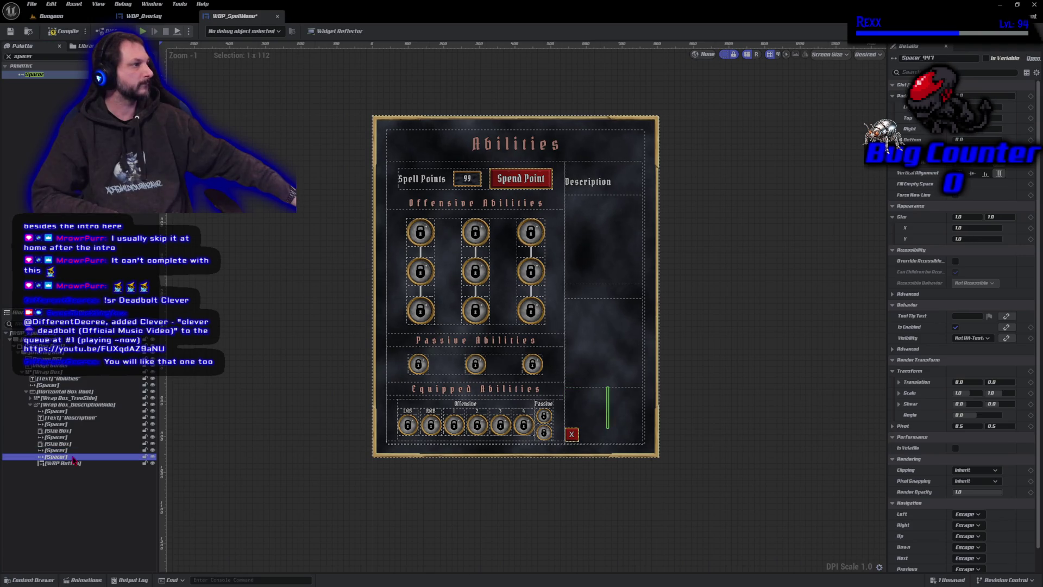
{"action": "left_click", "coordinate": [957, 195]}
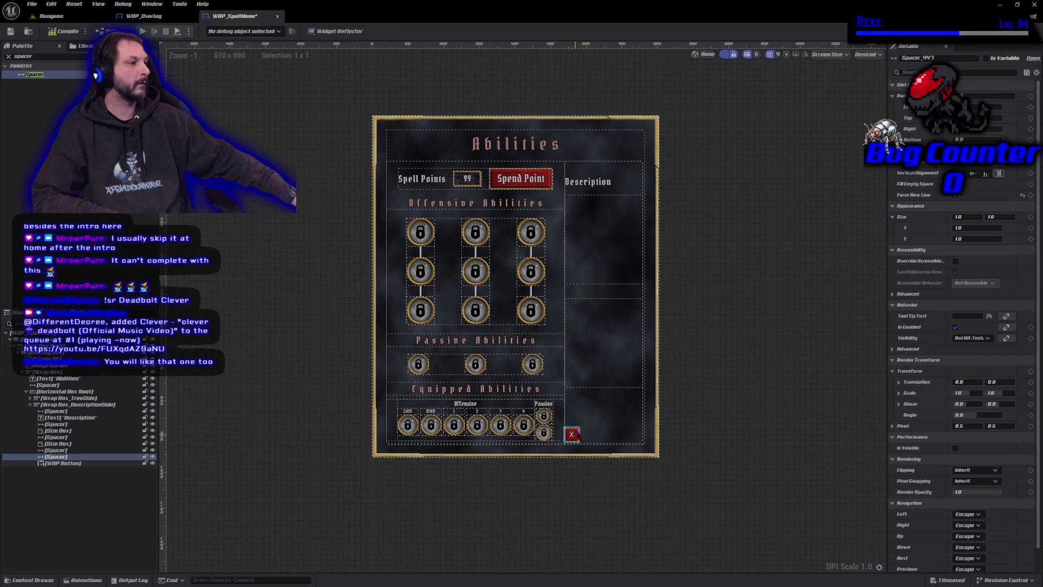
{"action": "left_click", "coordinate": [61, 462]}
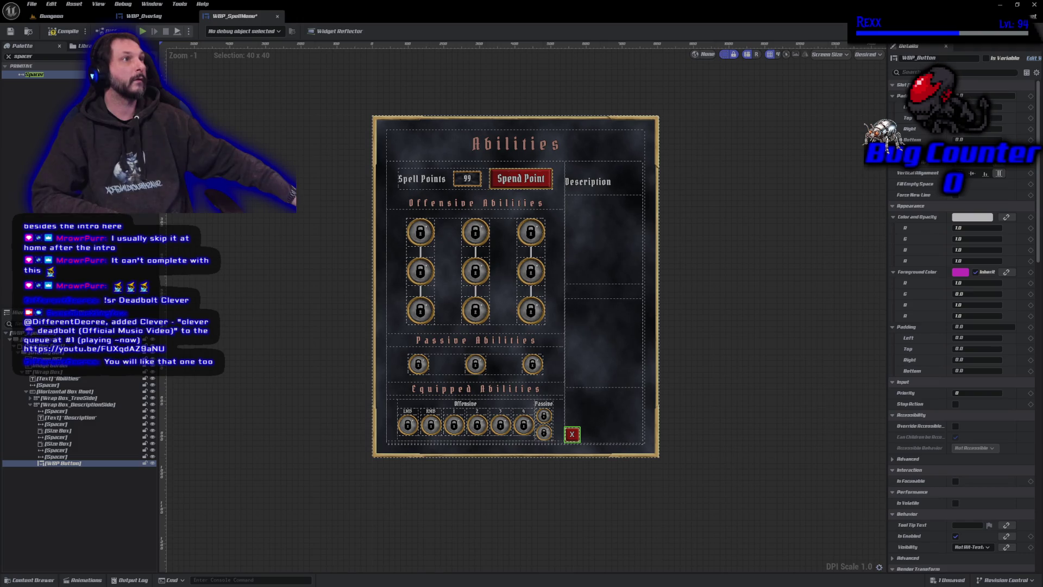
Step: Widen the new spacer to 175 to push the close button right, then compile and save
{"action": "left_click", "coordinate": [57, 457]}
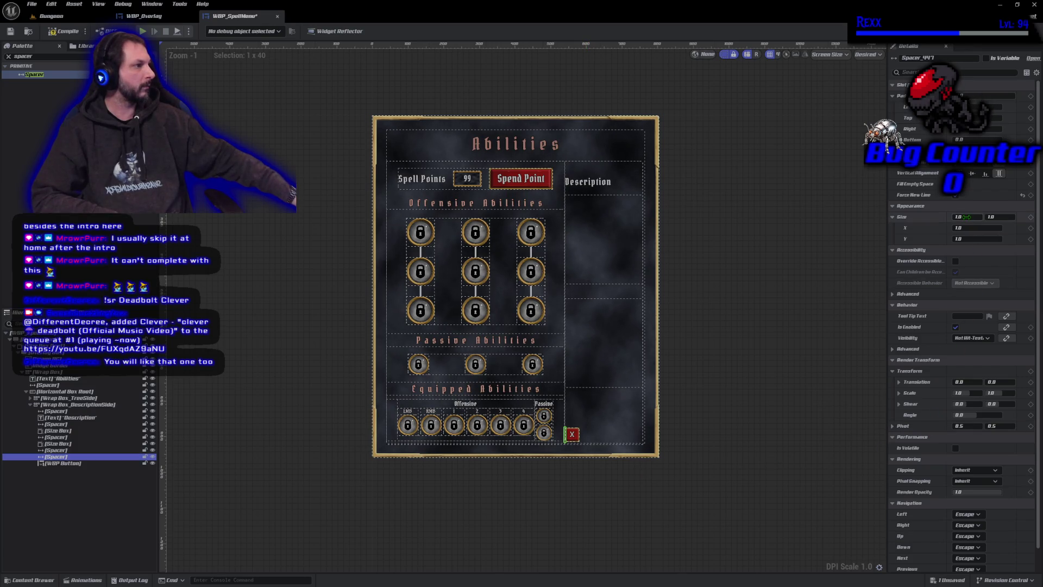
{"action": "type", "text": "150"}
{"action": "key", "text": "Return"}
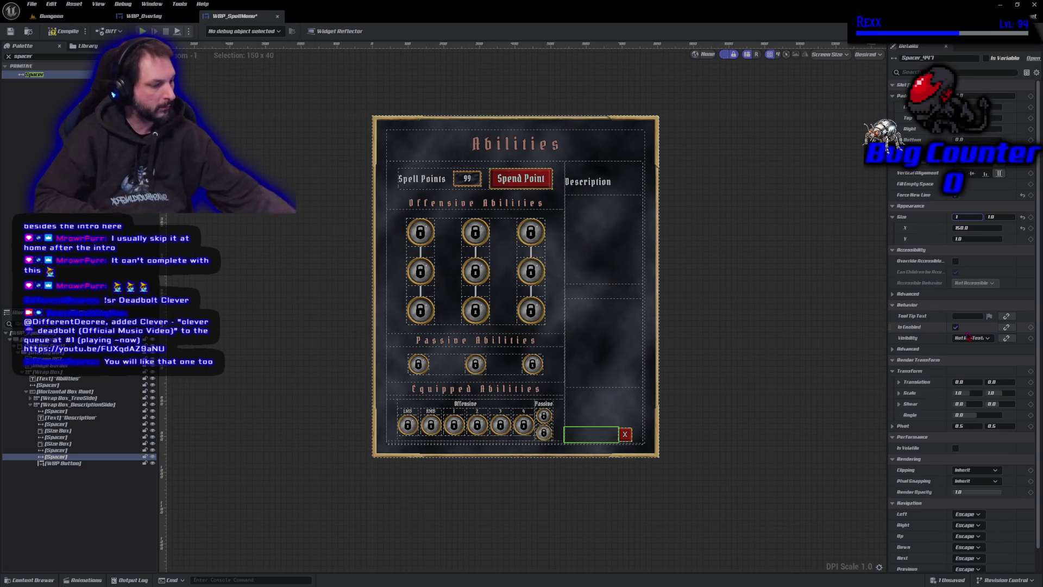
{"action": "type", "text": "175"}
{"action": "key", "text": "Return"}
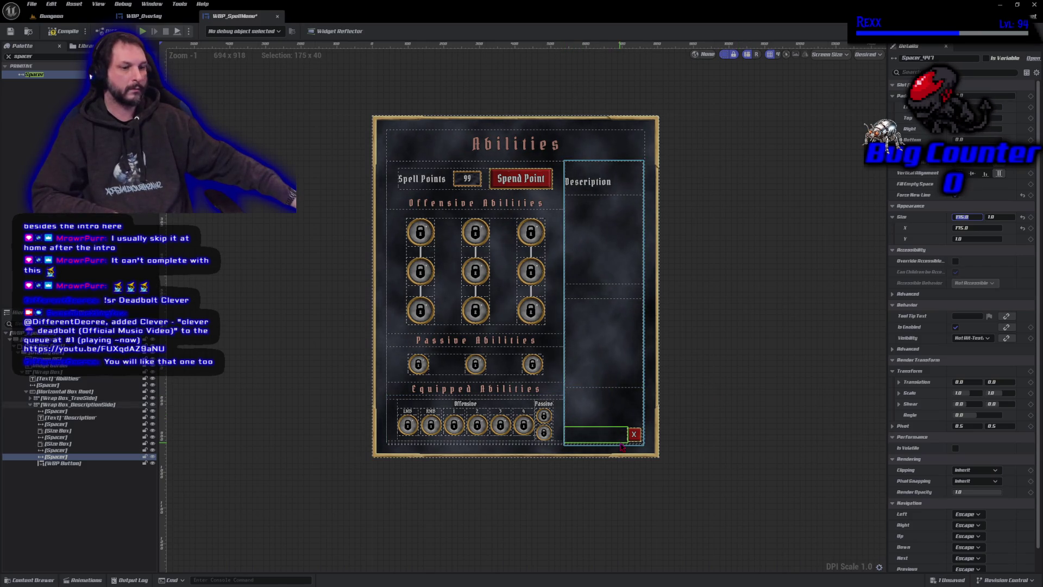
{"action": "left_click", "coordinate": [62, 32]}
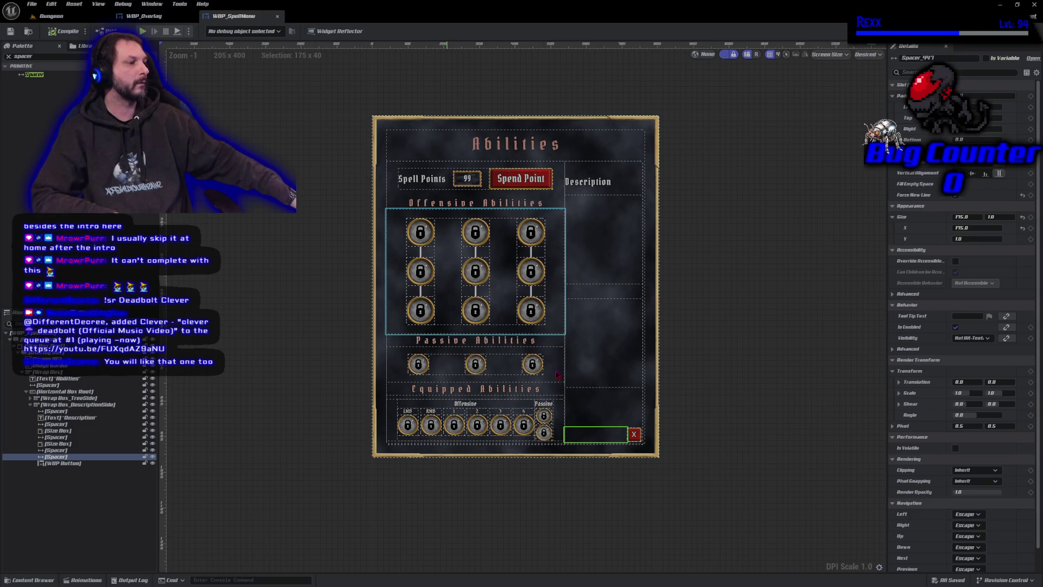
{"action": "scroll", "coordinate": [803, 472], "scroll_direction": "up", "scroll_amount": 5}
{"action": "left_click_drag", "start_coordinate": [803, 472], "coordinate": [743, 358]}
{"action": "scroll", "coordinate": [652, 459], "scroll_direction": "up", "scroll_amount": 3}
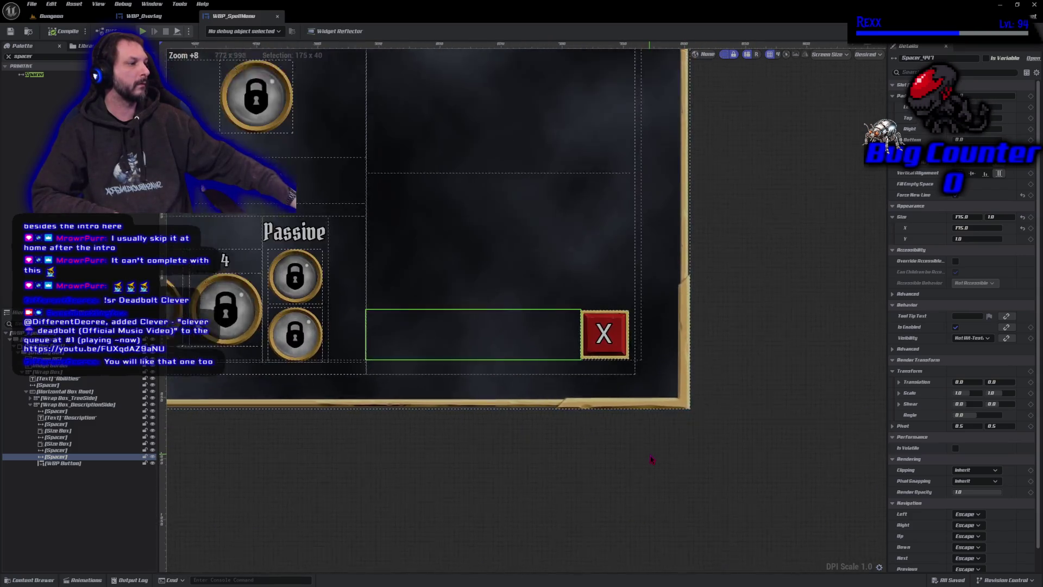
{"action": "scroll", "coordinate": [652, 459], "scroll_direction": "down", "scroll_amount": 6}
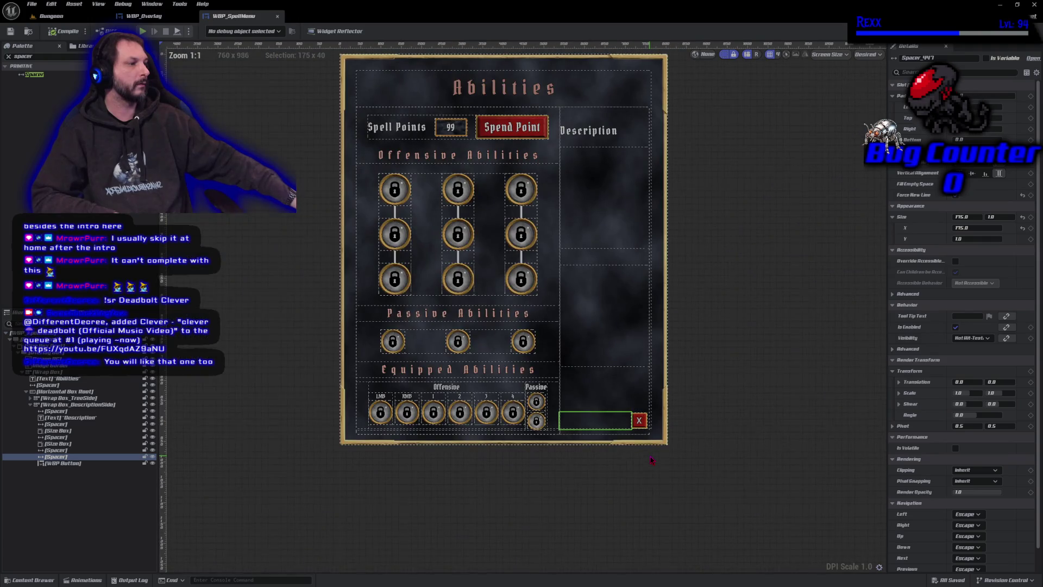
{"action": "scroll", "coordinate": [335, 293], "scroll_direction": "down", "scroll_amount": 5}
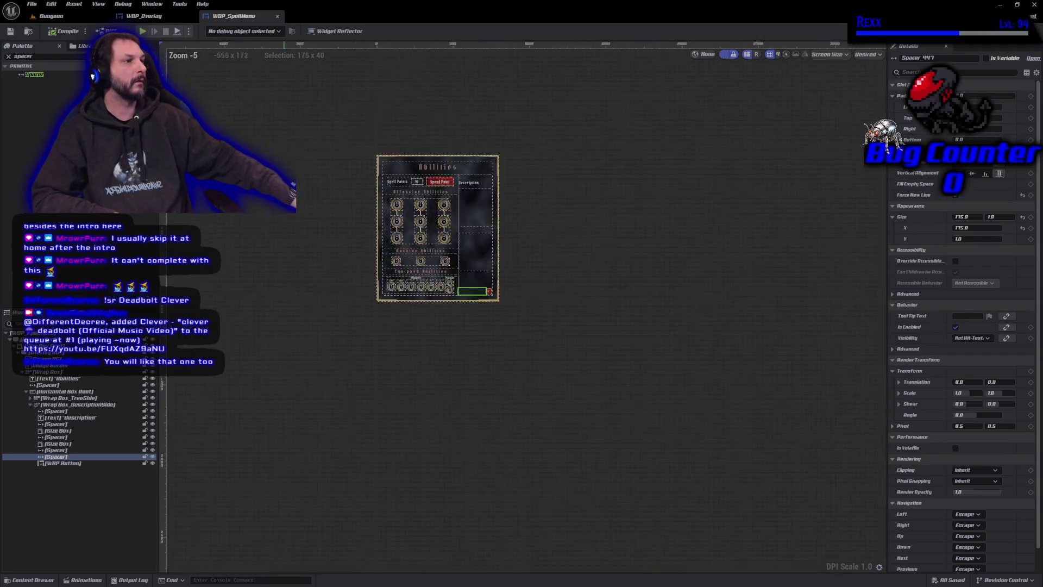
{"action": "scroll", "coordinate": [335, 294], "scroll_direction": "up", "scroll_amount": 4}
{"action": "left_click_drag", "start_coordinate": [335, 293], "coordinate": [246, 181]}
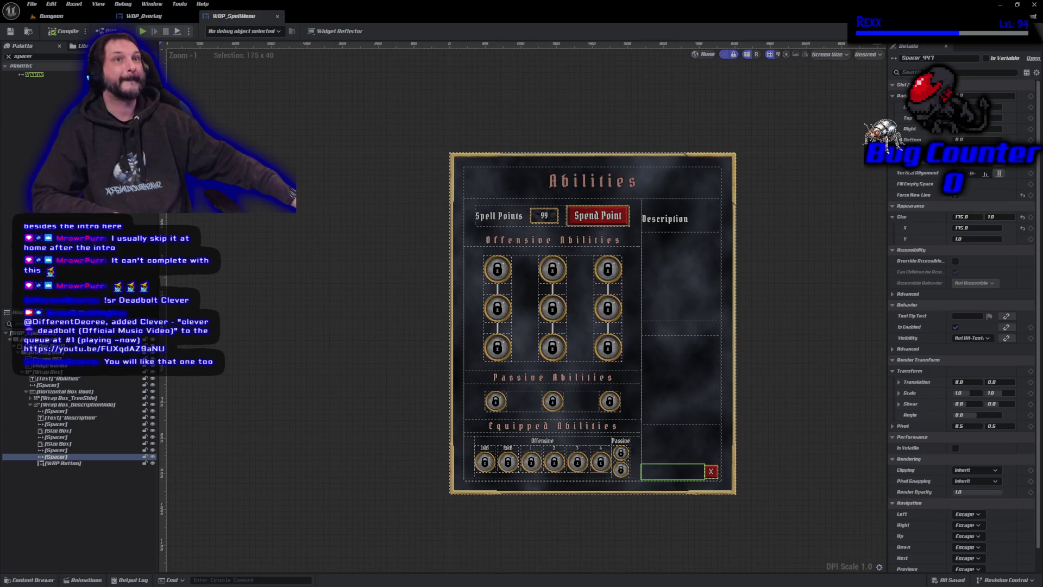
{"action": "scroll", "coordinate": [389, 387], "scroll_direction": "up", "scroll_amount": 7}
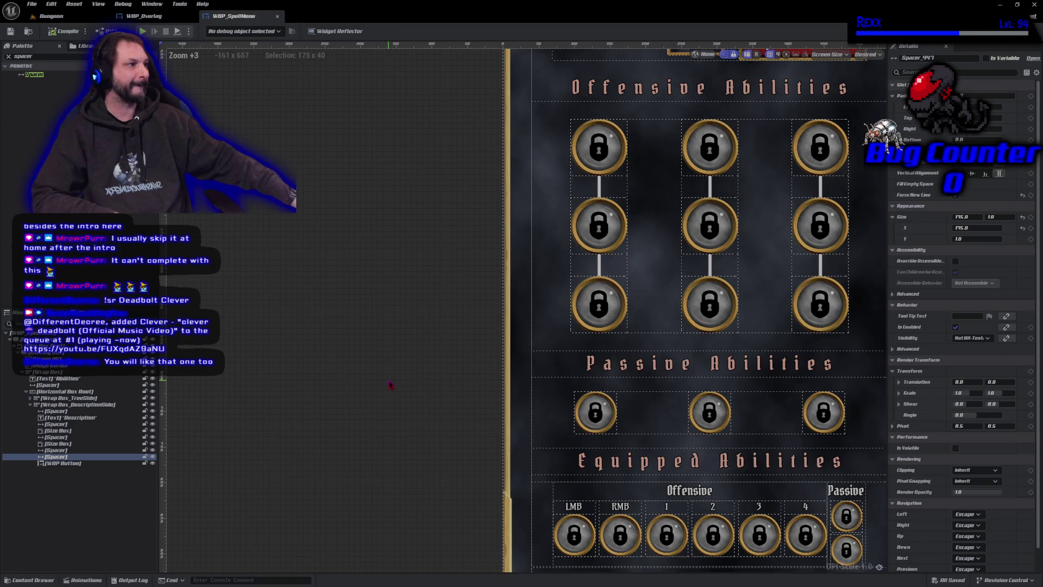
{"action": "scroll", "coordinate": [383, 315], "scroll_direction": "down", "scroll_amount": 7}
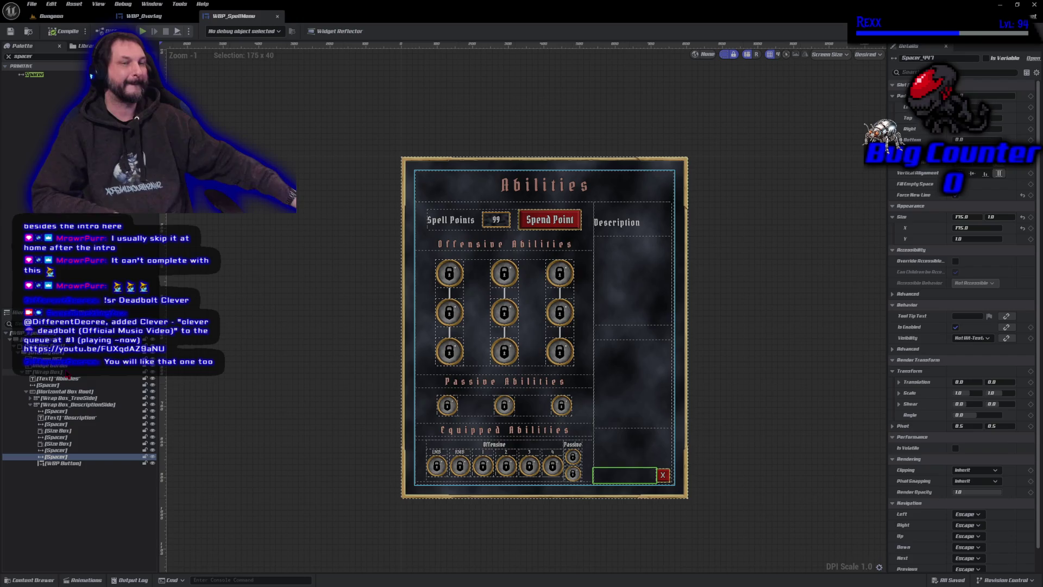
{"action": "left_click", "coordinate": [103, 405]}
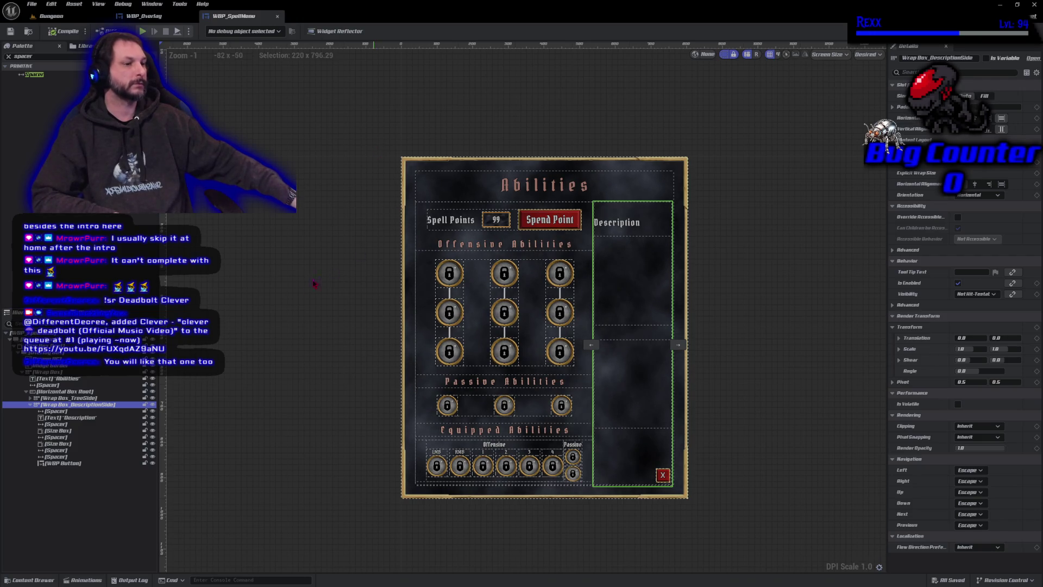
{"action": "left_click", "coordinate": [84, 417]}
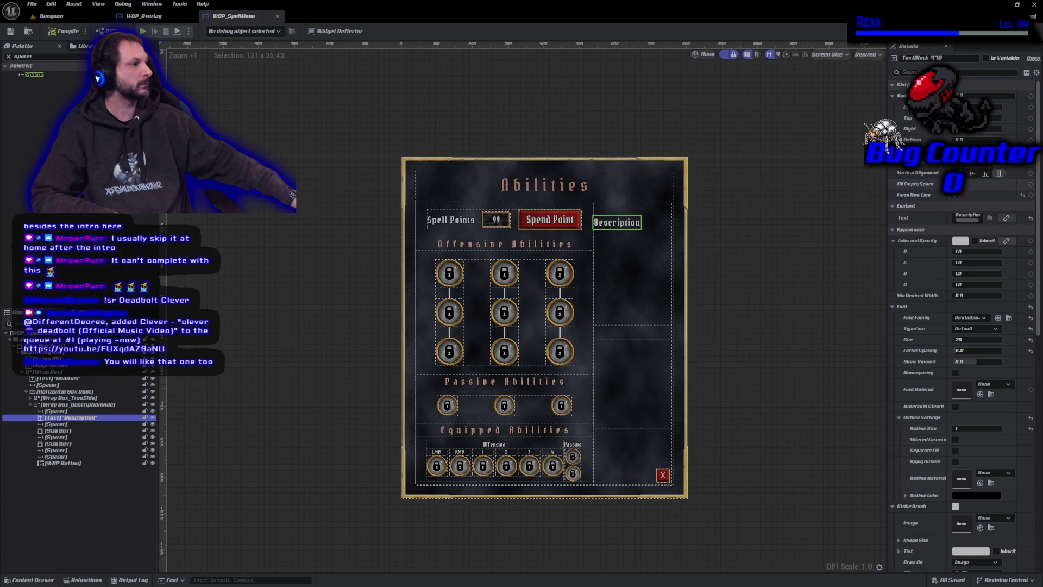
Step: Set the Description title's justification to Align Text Center, leaving Fill Empty Space off
{"action": "left_click", "coordinate": [955, 184]}
{"action": "left_click", "coordinate": [956, 184]}
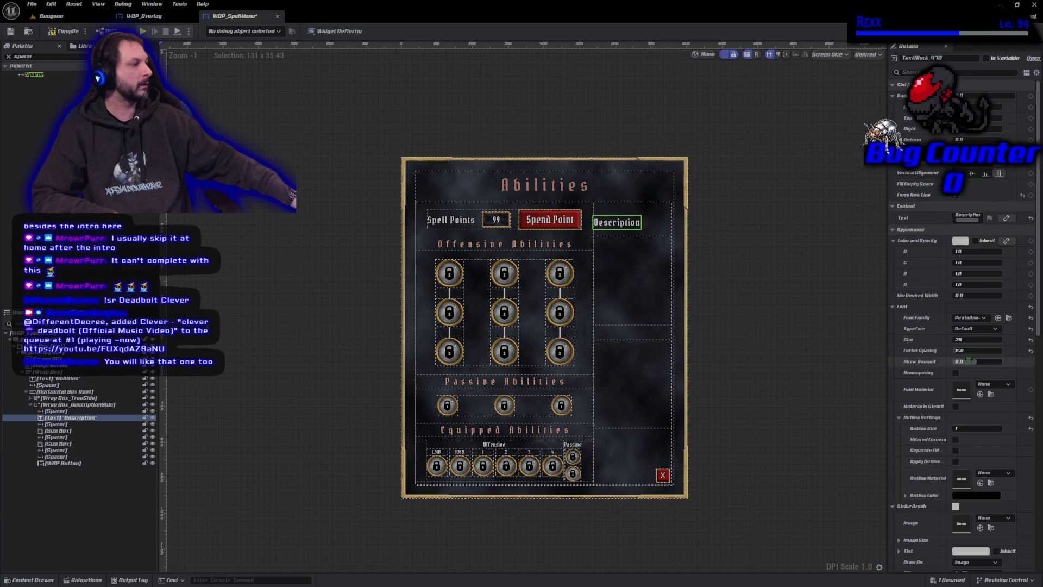
{"action": "scroll", "coordinate": [972, 380], "scroll_direction": "down", "scroll_amount": 4}
{"action": "left_click", "coordinate": [983, 513]}
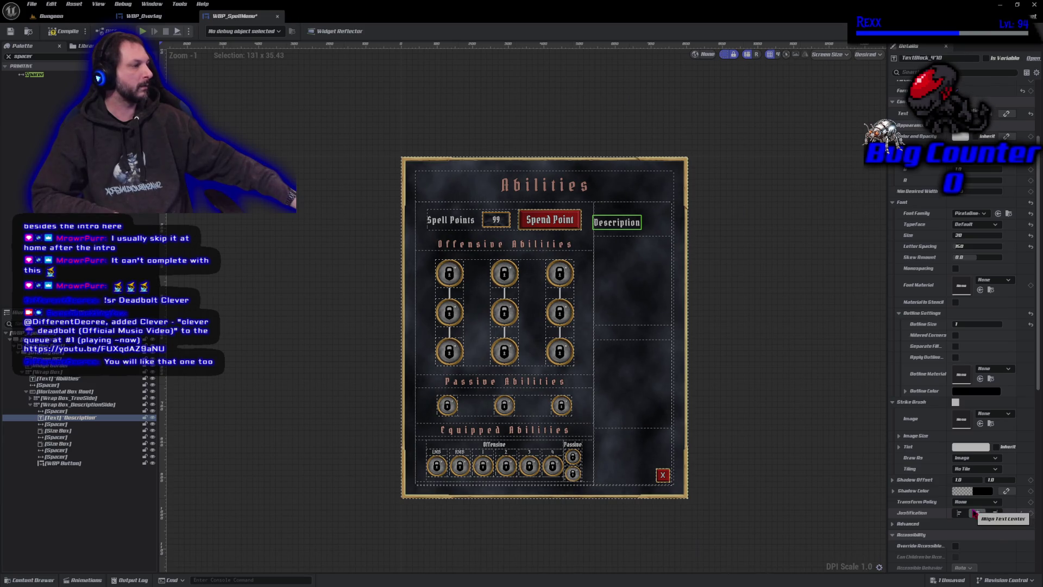
Step: Enable Fill Empty Space on the Description title and drag it into another slot
{"action": "scroll", "coordinate": [970, 421], "scroll_direction": "up", "scroll_amount": 2}
{"action": "scroll", "coordinate": [971, 418], "scroll_direction": "up", "scroll_amount": 3}
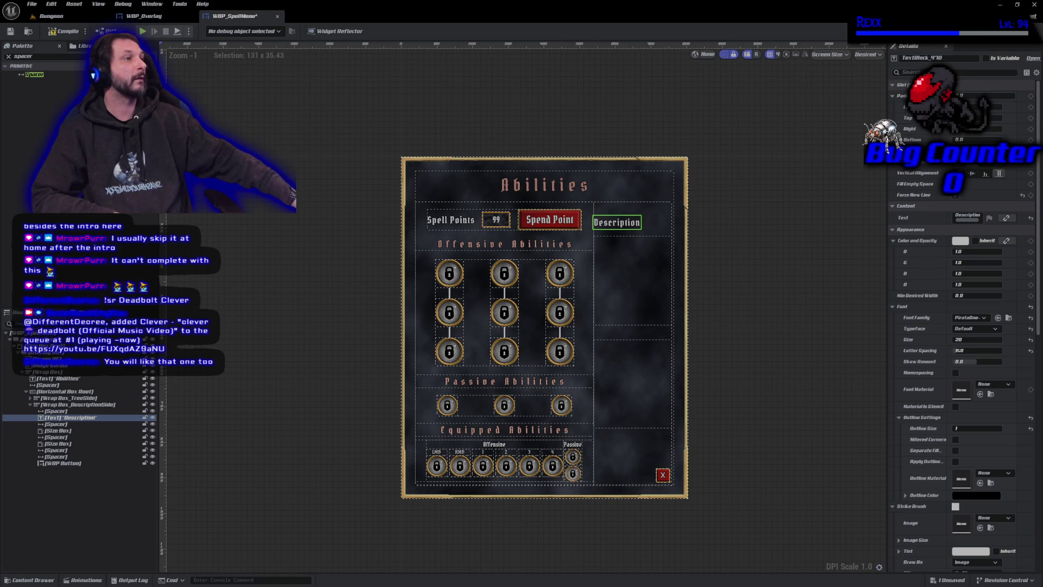
{"action": "left_click", "coordinate": [955, 183]}
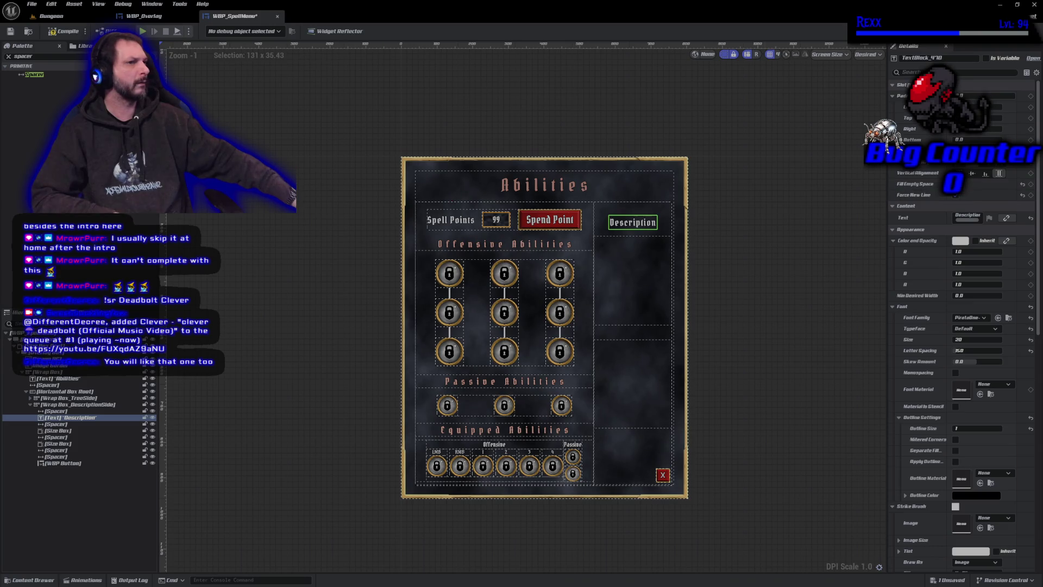
{"action": "mouse_move", "coordinate": [632, 222]}
{"action": "left_mouse_down"}
{"action": "mouse_move", "coordinate": [603, 282]}
{"action": "mouse_move", "coordinate": [608, 275]}
{"action": "left_mouse_up"}
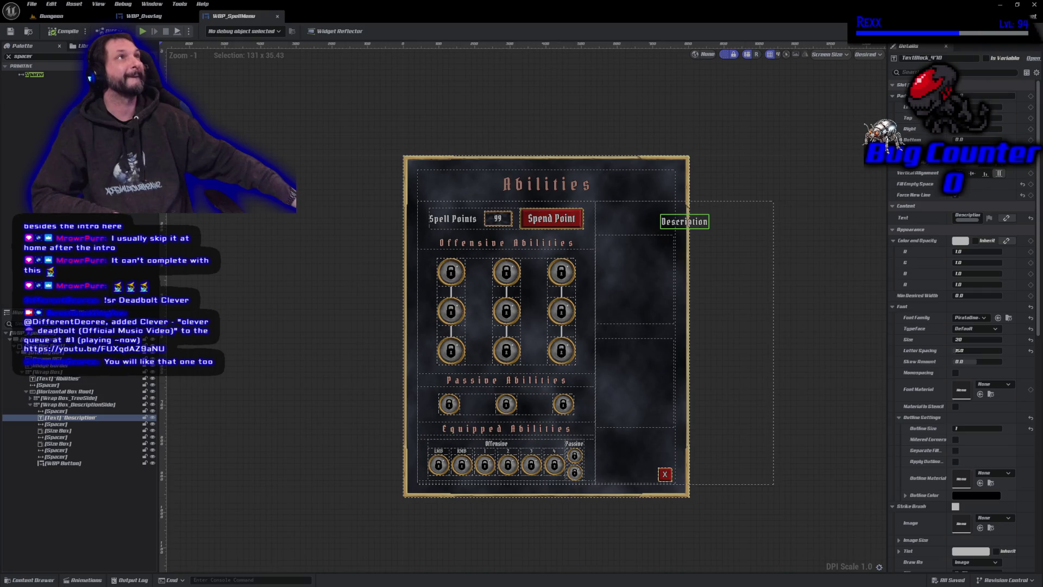